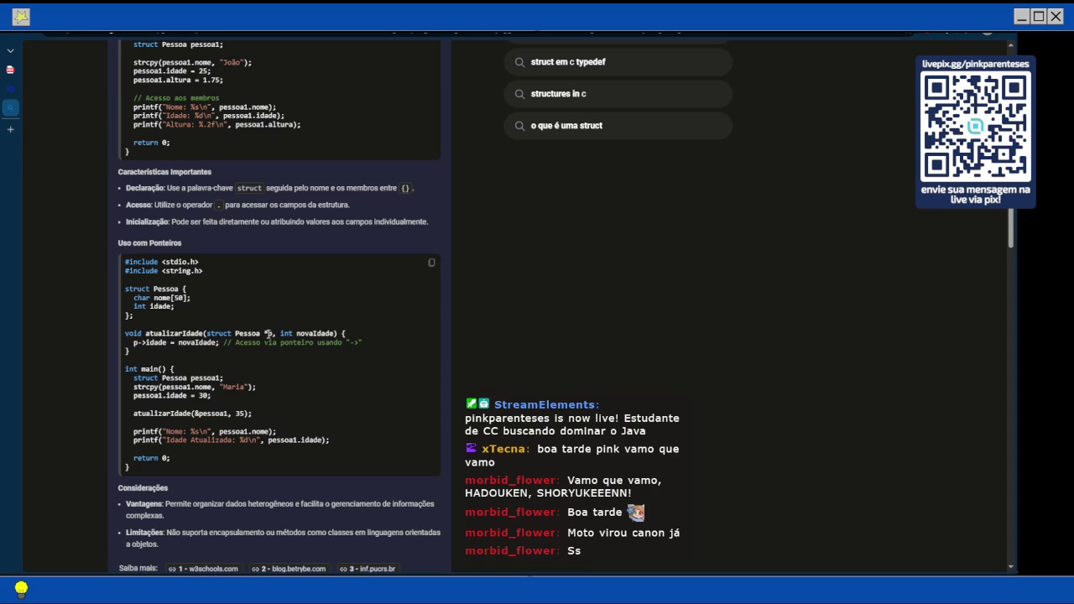
Highlight part of the struct Pessoa parameter text, then scroll through the C structs results.
drag(261, 333, 219, 333)
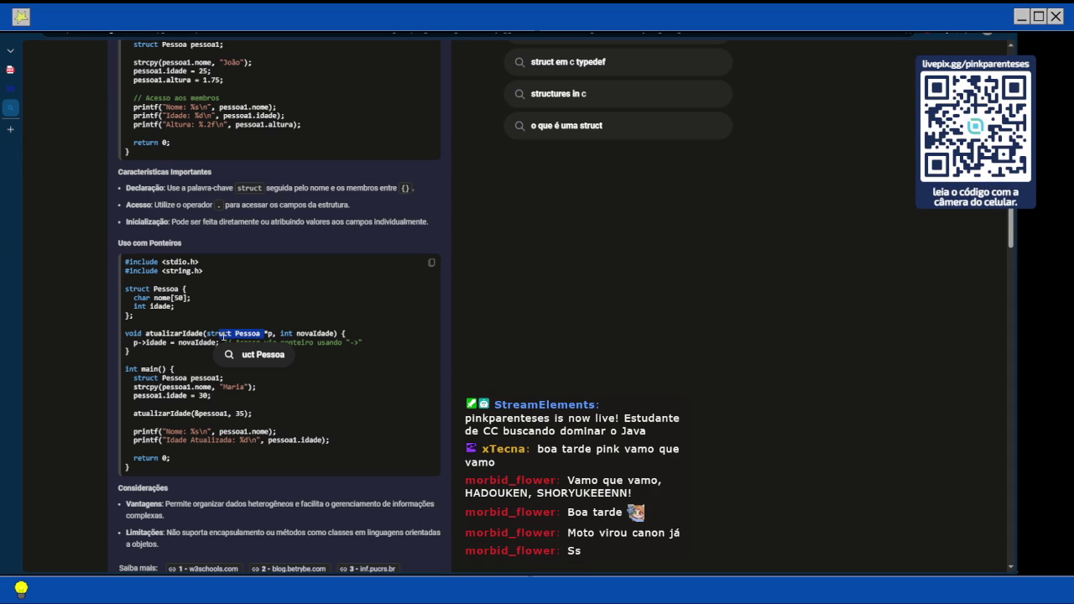
click(141, 342)
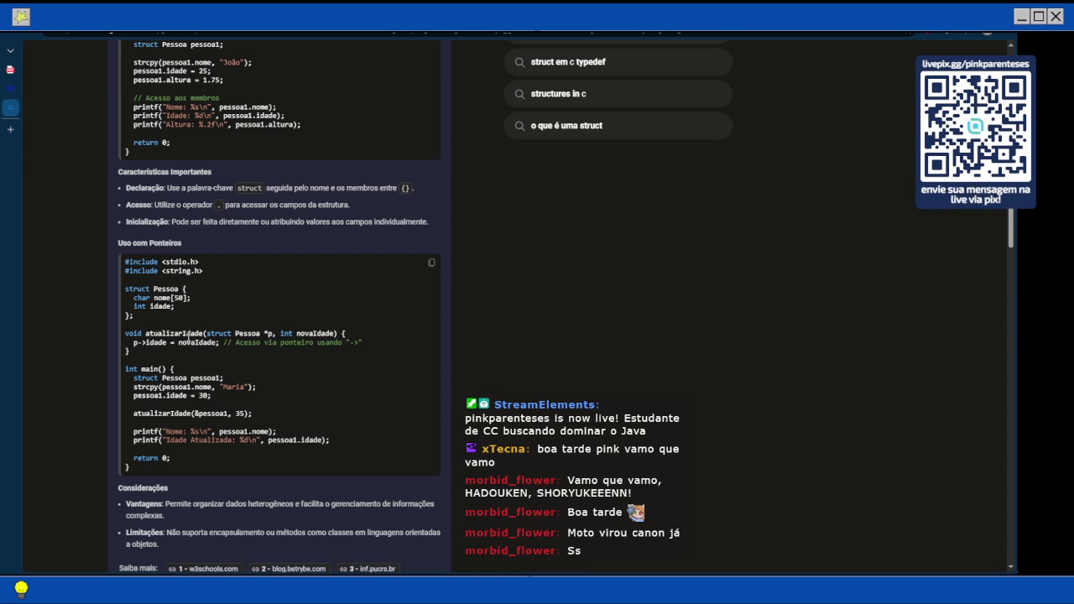
scroll(196, 333, down, 5)
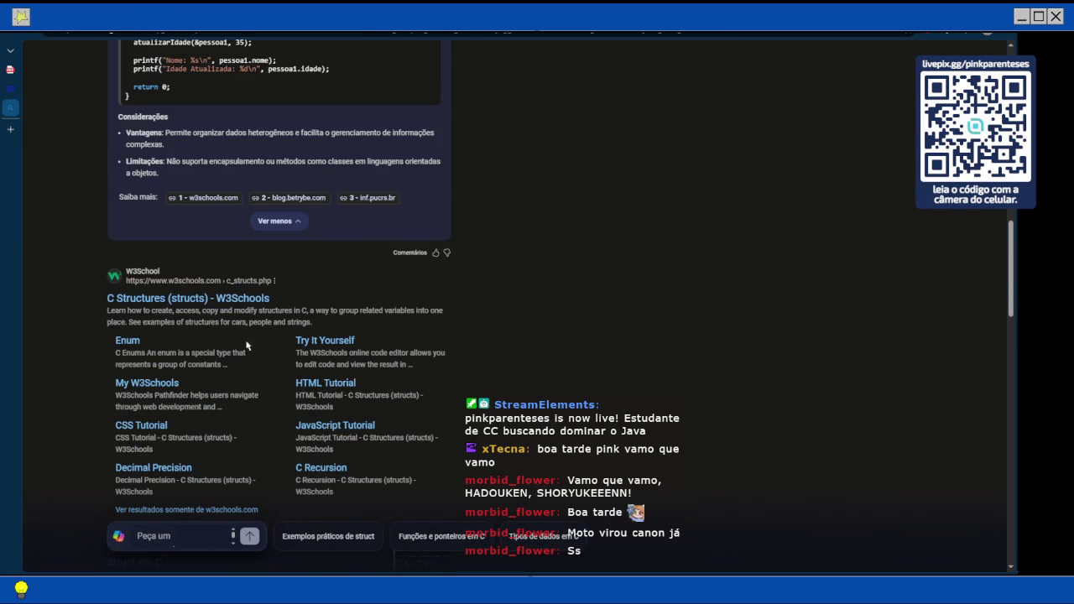
scroll(283, 313, down, 2)
scroll(281, 311, up, 1)
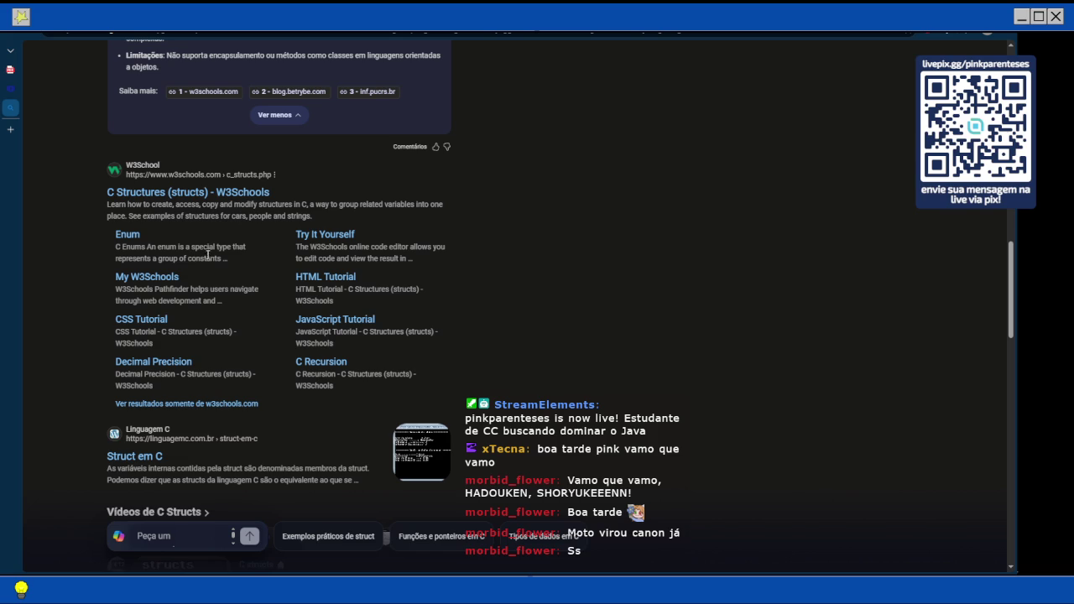
Finish skimming the Bing results and switch to the Java book PDF tab.
scroll(232, 203, down, 2)
scroll(231, 203, down, 1)
scroll(230, 197, up, 10)
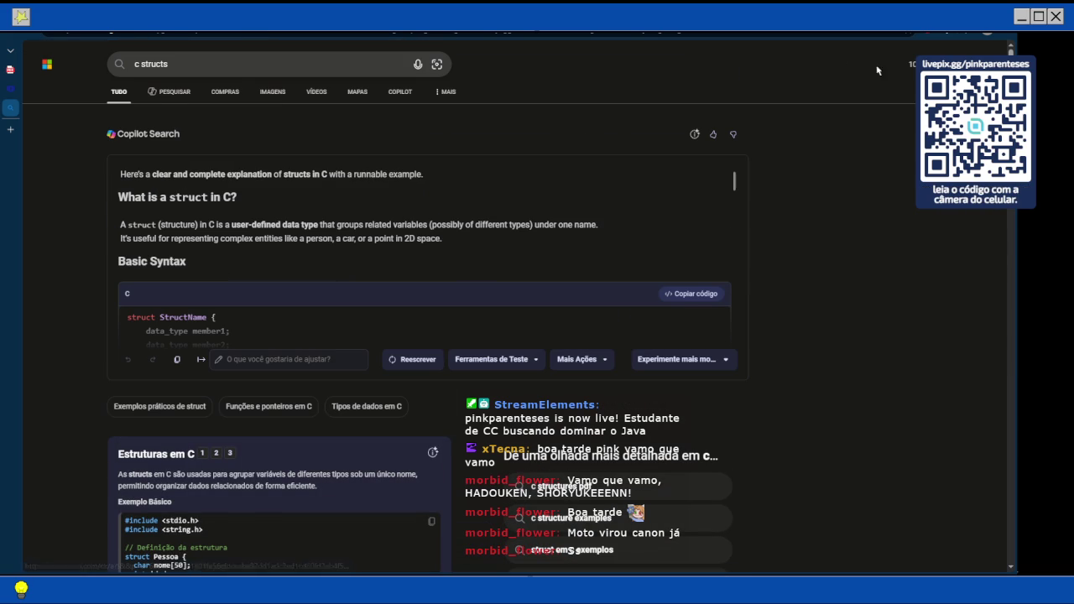
mouse_move(4, 135)
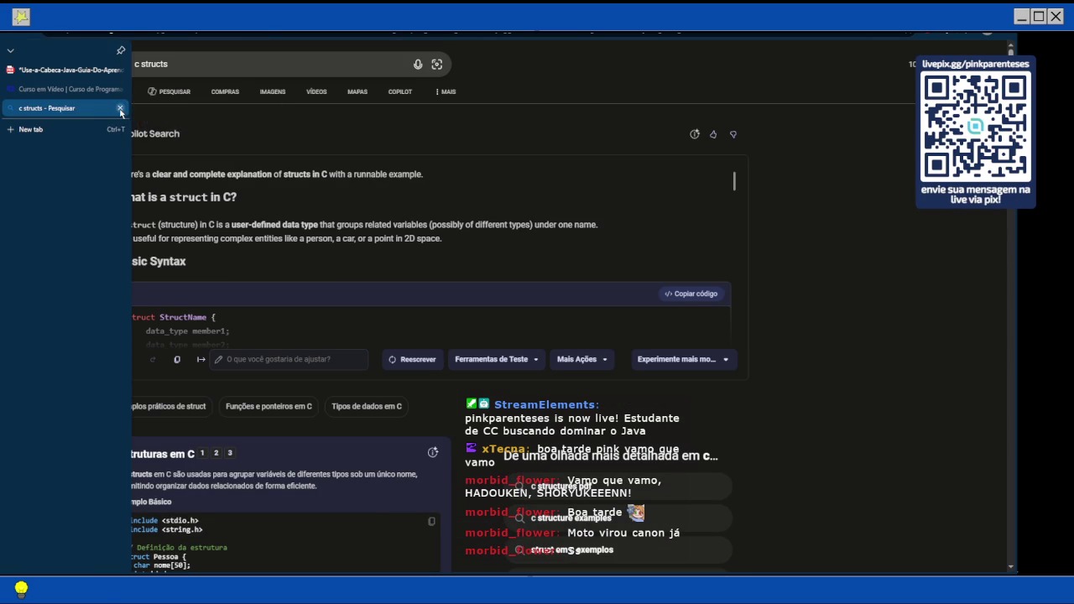
click(50, 78)
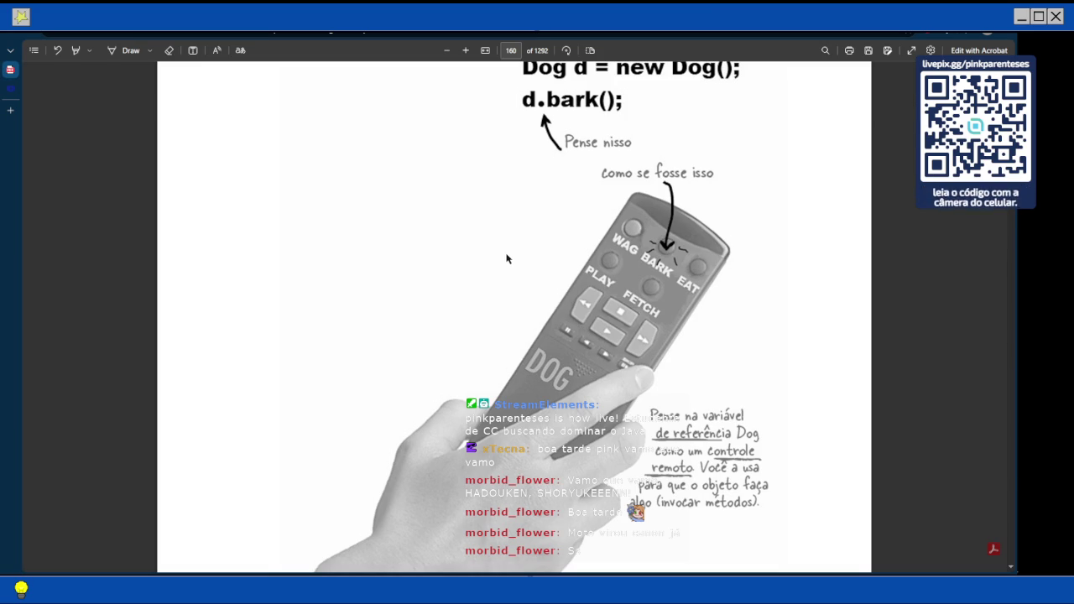
Scroll the Java PDF from page 160 to page 161's Variável Primitiva section with byte x = 7.
scroll(507, 259, down, 3)
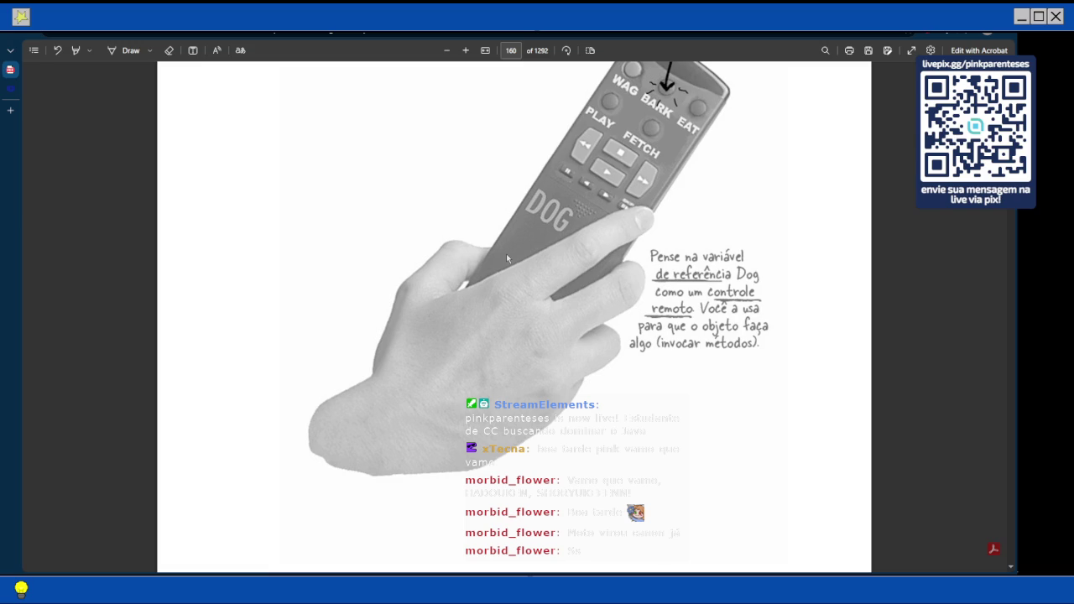
scroll(506, 259, down, 2)
scroll(507, 258, down, 5)
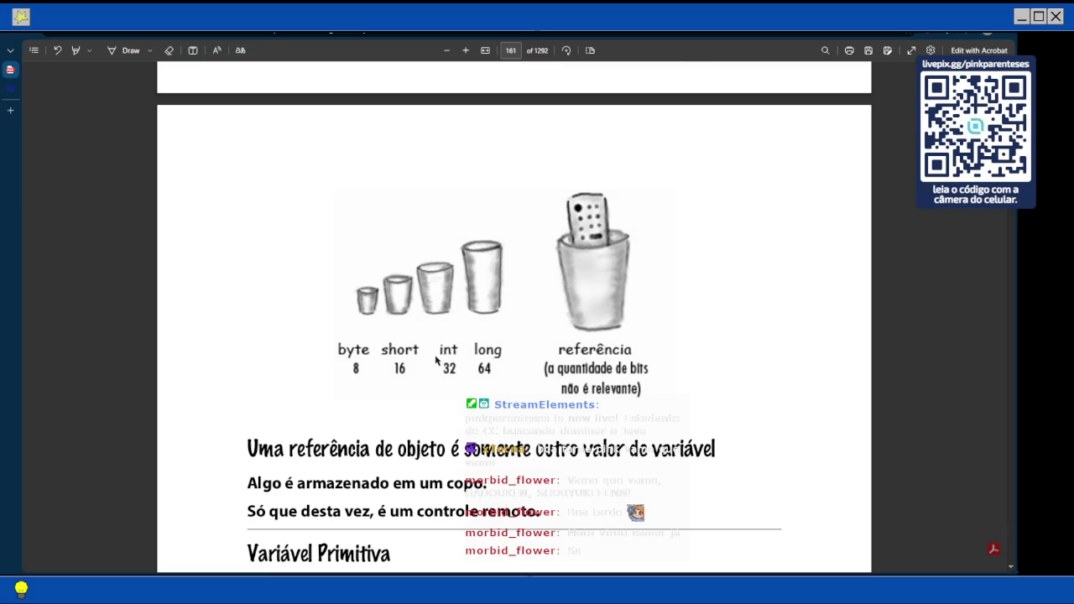
scroll(437, 360, down, 2)
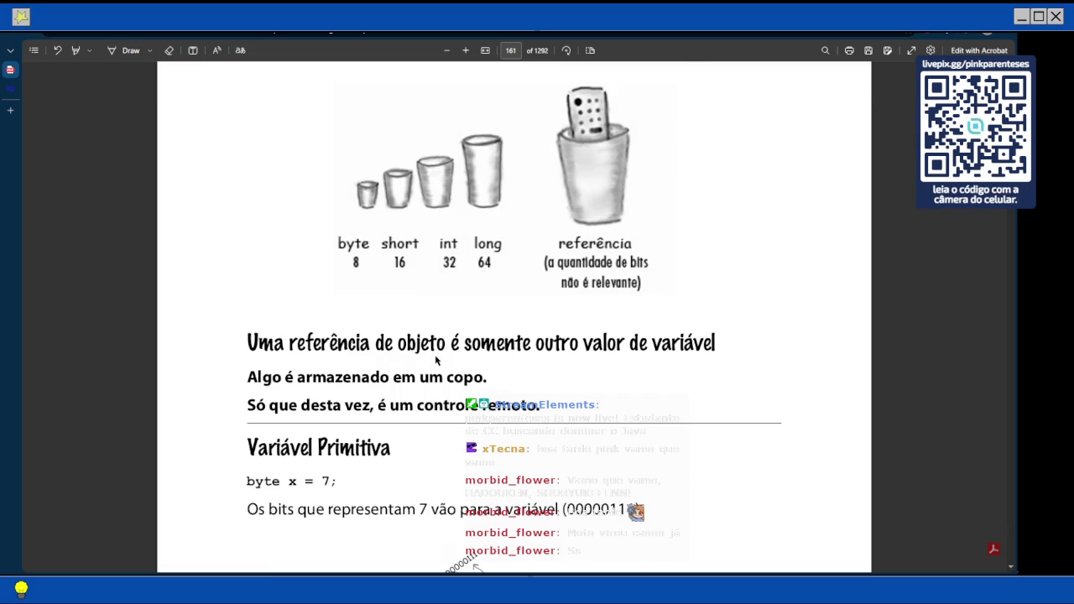
scroll(436, 360, up, 1)
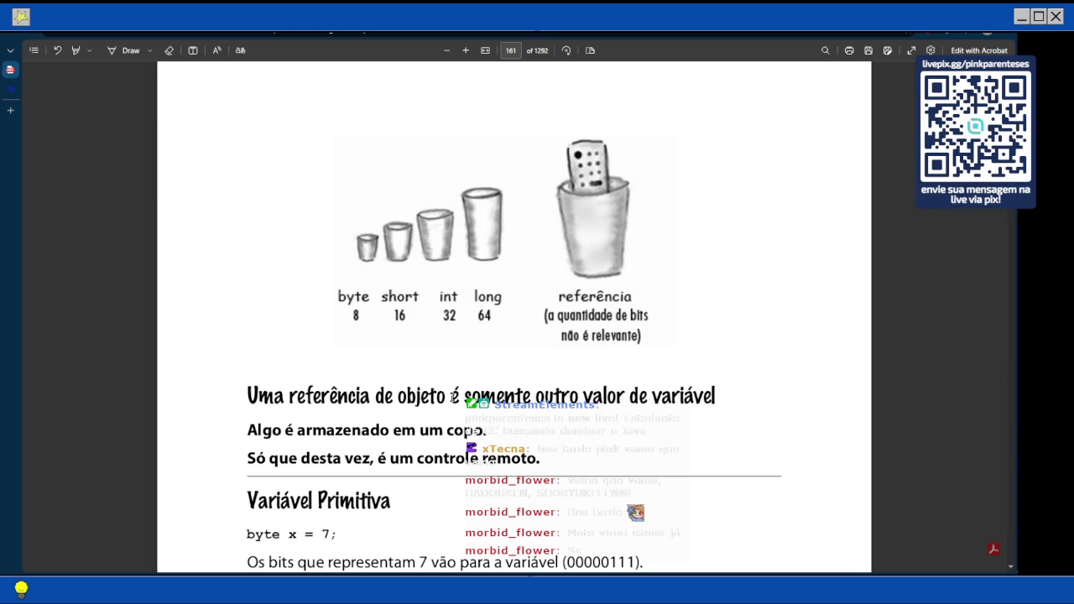
scroll(702, 371, down, 3)
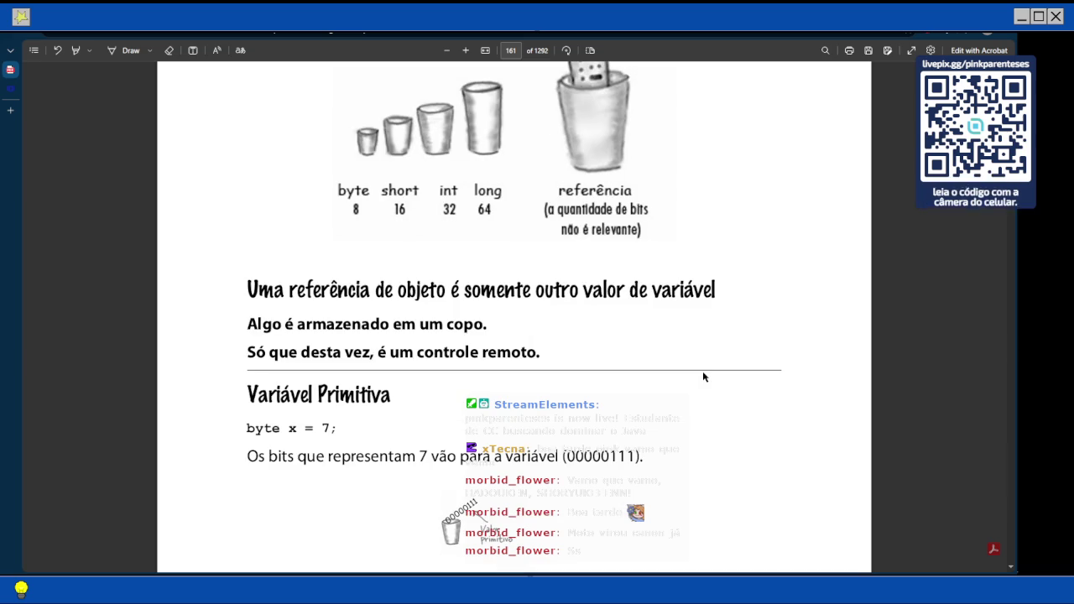
Read the Dog myDog = new Dog(); reference example and continue to page 162's Dog diagram.
scroll(515, 329, down, 3)
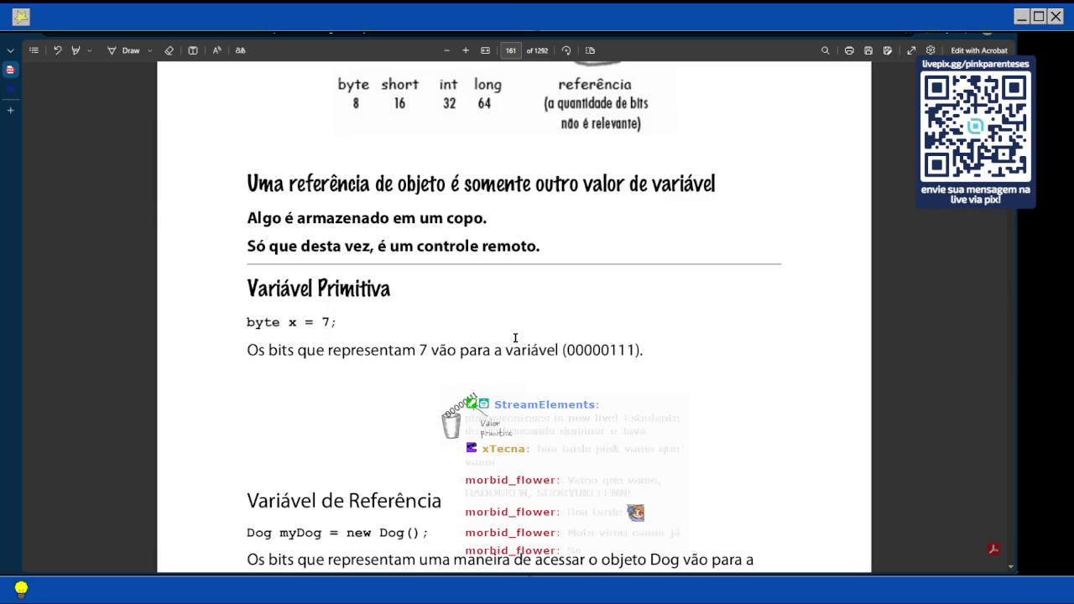
scroll(492, 361, down, 3)
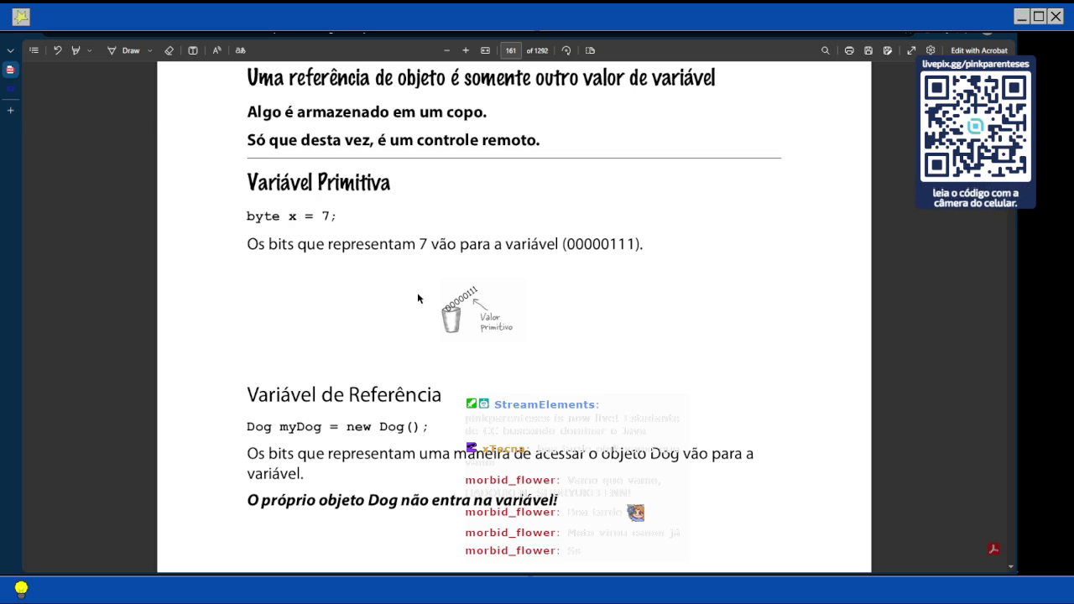
scroll(579, 300, down, 5)
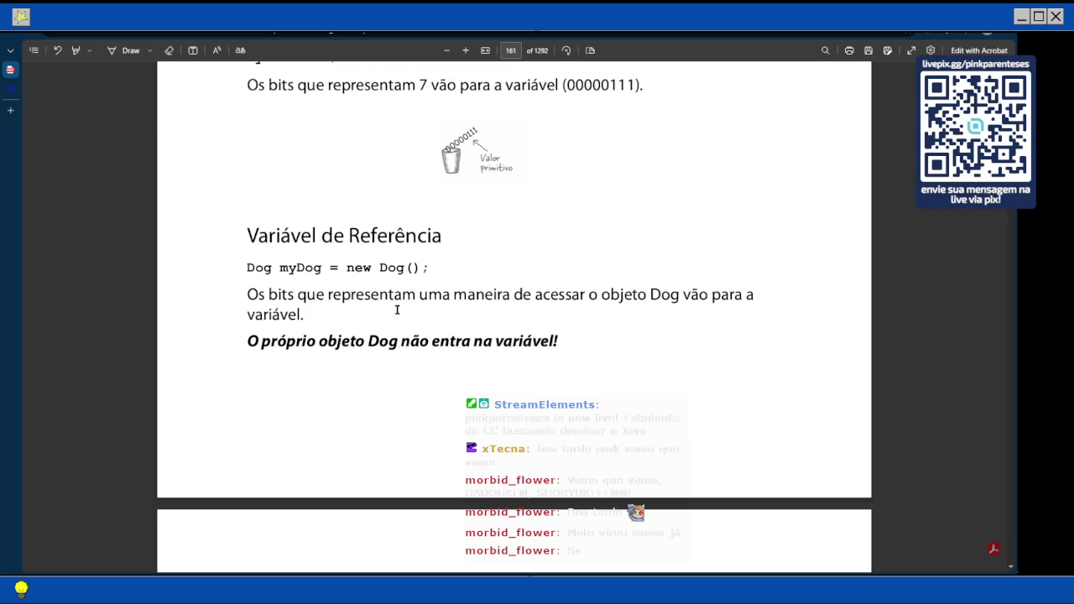
scroll(397, 309, down, 3)
scroll(397, 310, down, 5)
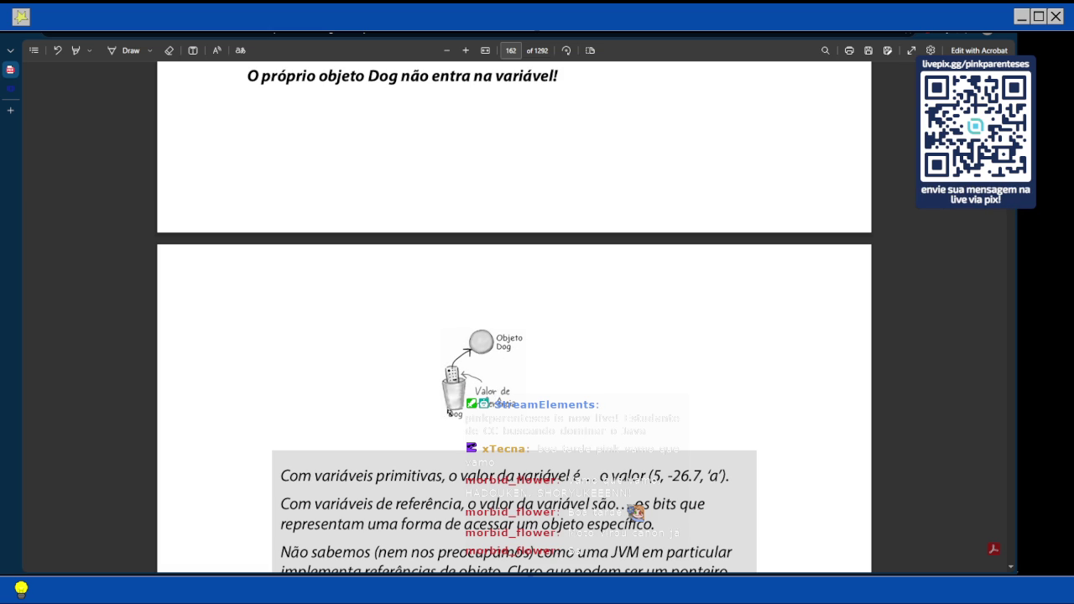
Scroll page 162 past the grey note box to the 'As 3 etapas' diagram and step 1.
scroll(539, 411, down, 3)
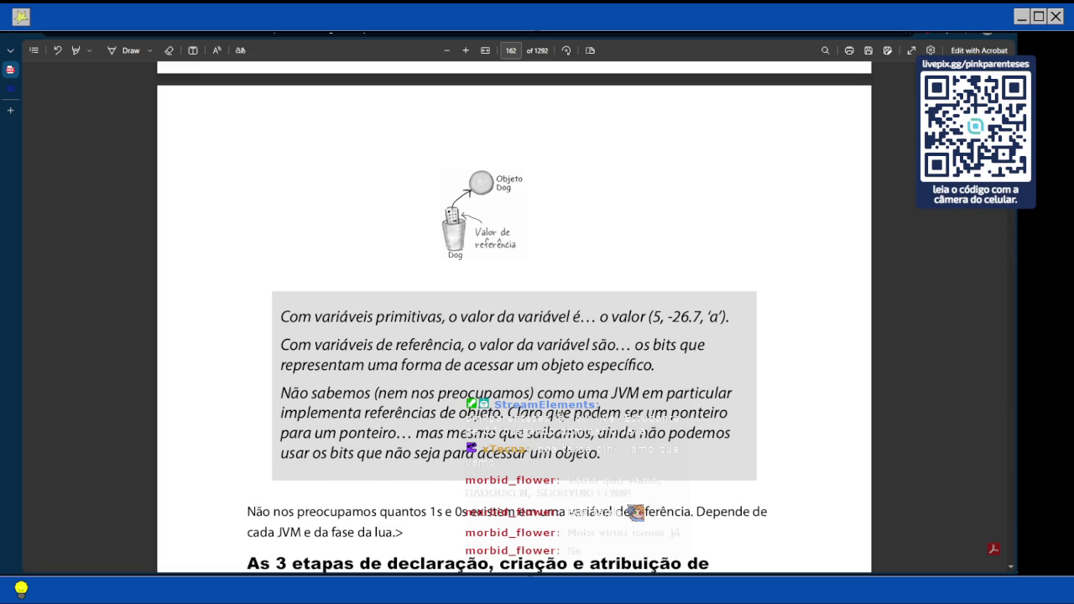
scroll(565, 393, down, 1)
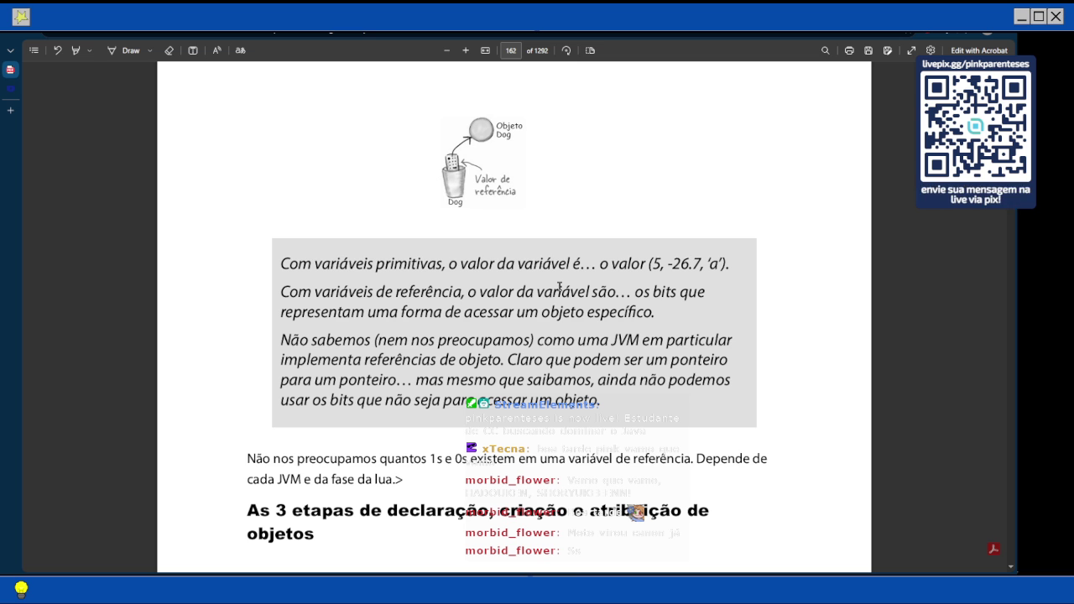
scroll(559, 286, down, 3)
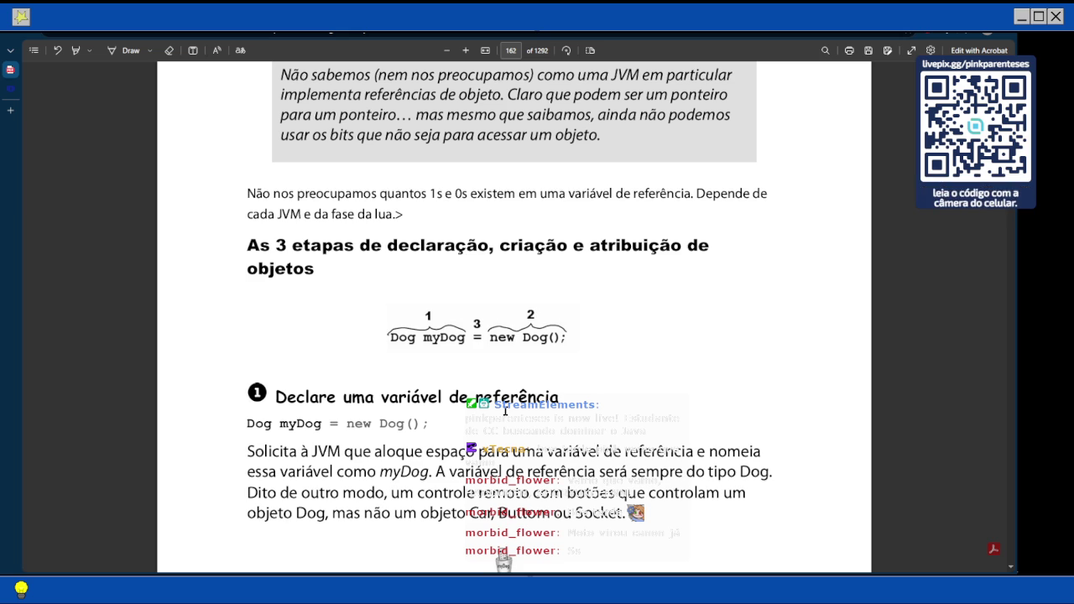
Scroll from step 1 down to page 163's step 2, 'Crie um objeto', allocating a Dog.
scroll(435, 321, down, 1)
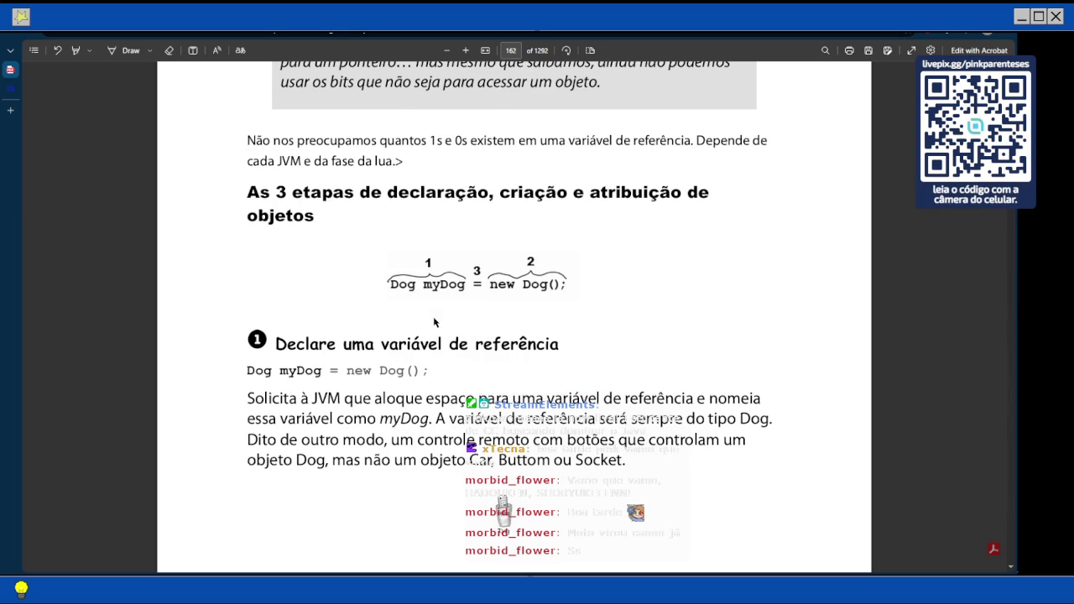
scroll(371, 331, down, 1)
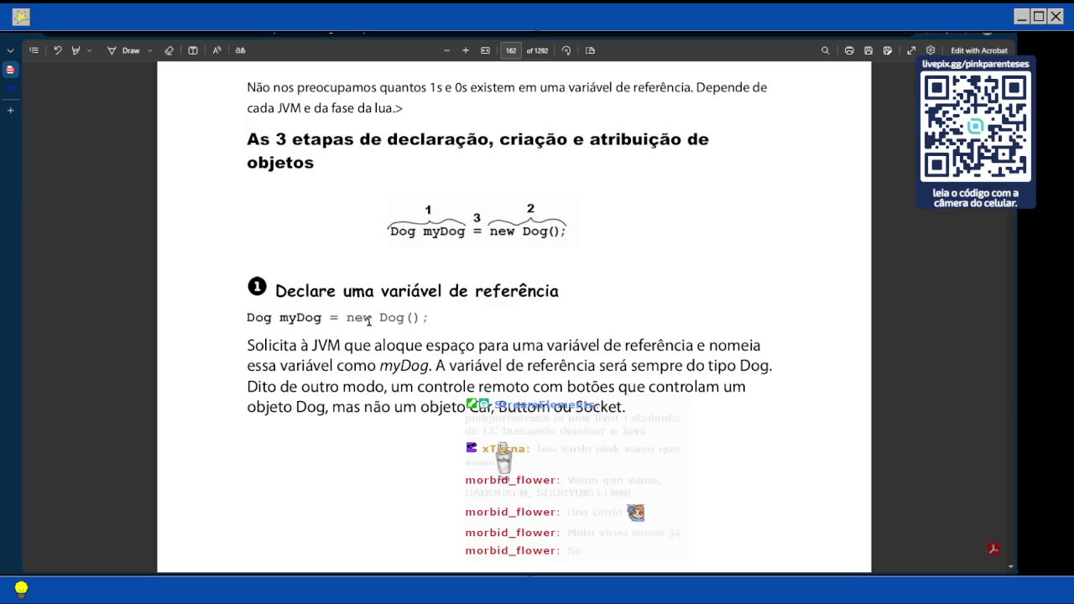
scroll(369, 321, down, 3)
scroll(455, 283, down, 6)
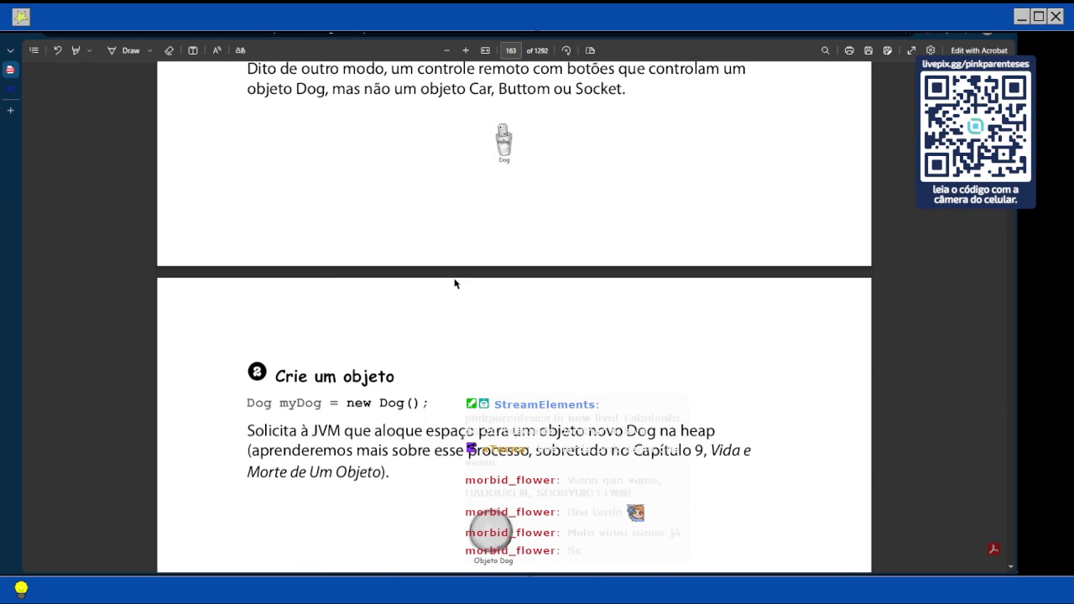
Read page 163's step linking the Dog object to myDog, then return to the Obsidian Variables note.
scroll(455, 284, down, 3)
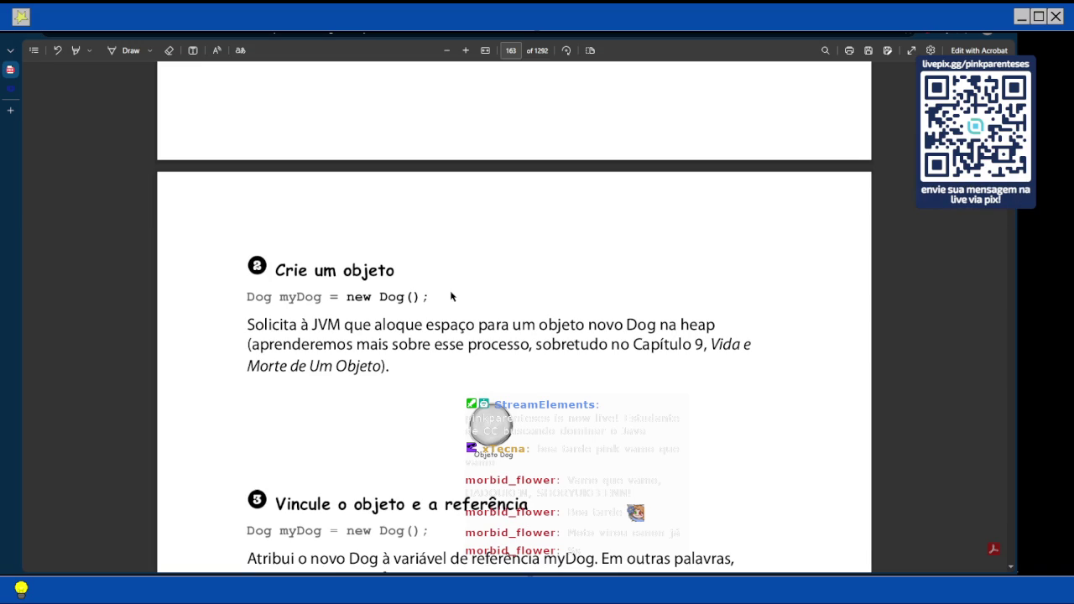
scroll(451, 296, down, 4)
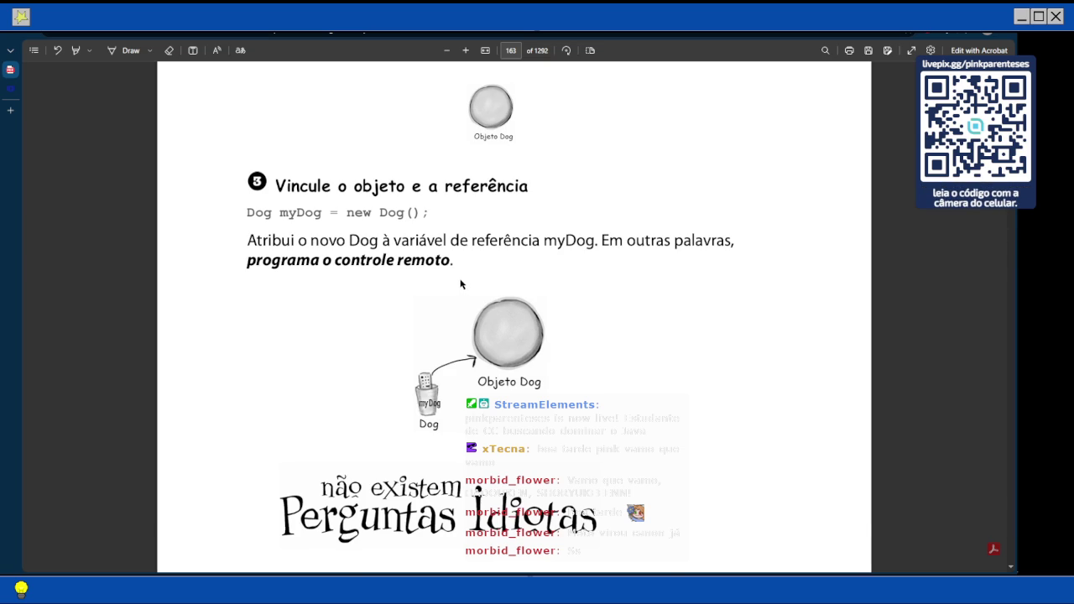
scroll(461, 284, down, 2)
scroll(461, 285, down, 3)
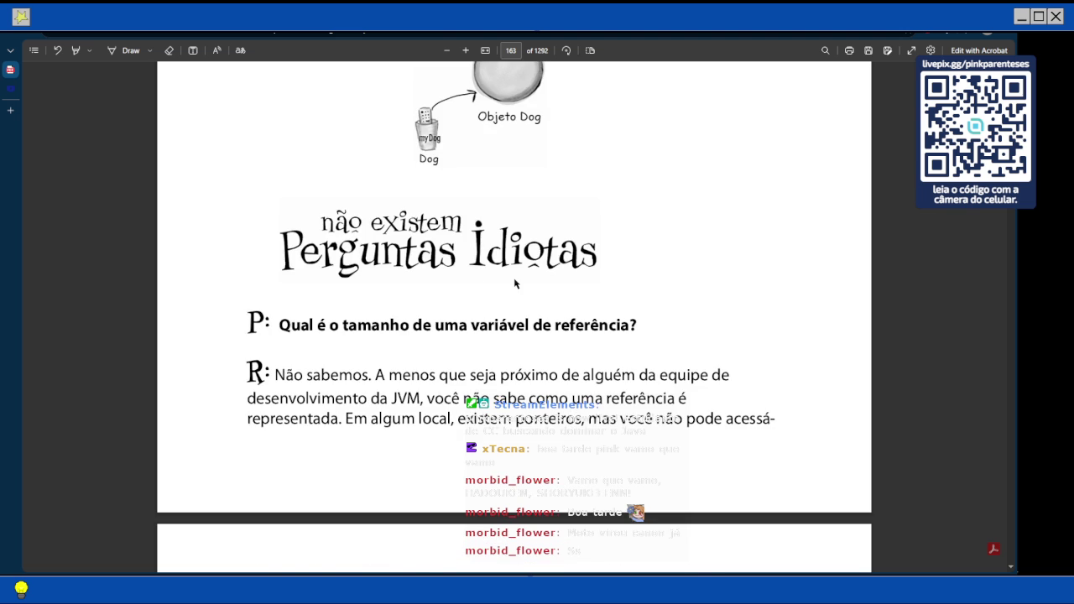
scroll(491, 298, up, 5)
key(alt+Tab)
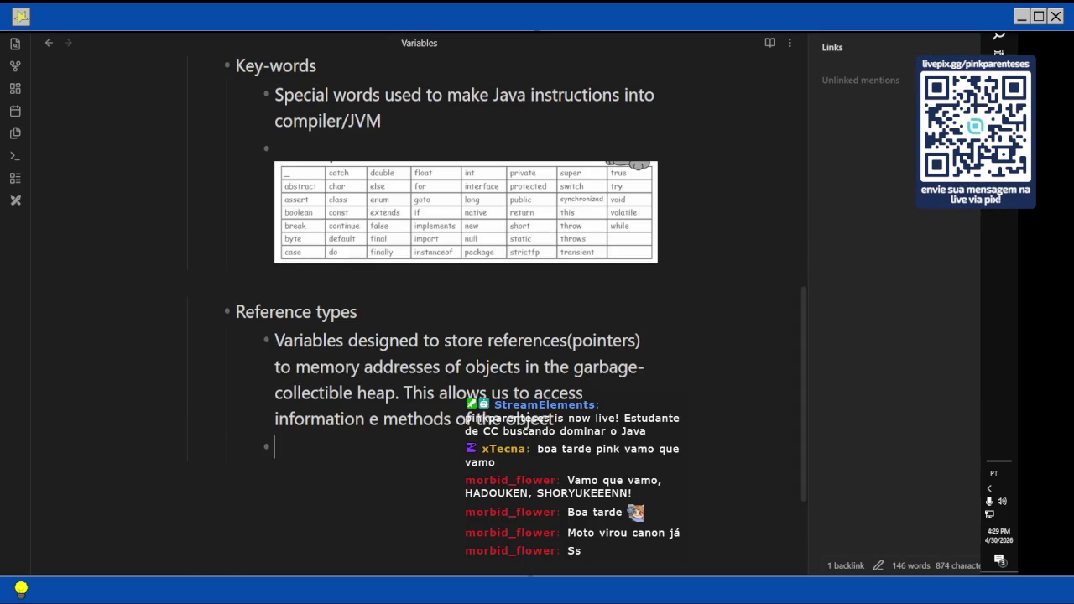
Start a ``` code block tagged Java on the new bullet under Reference types.
scroll(453, 253, down, 1)
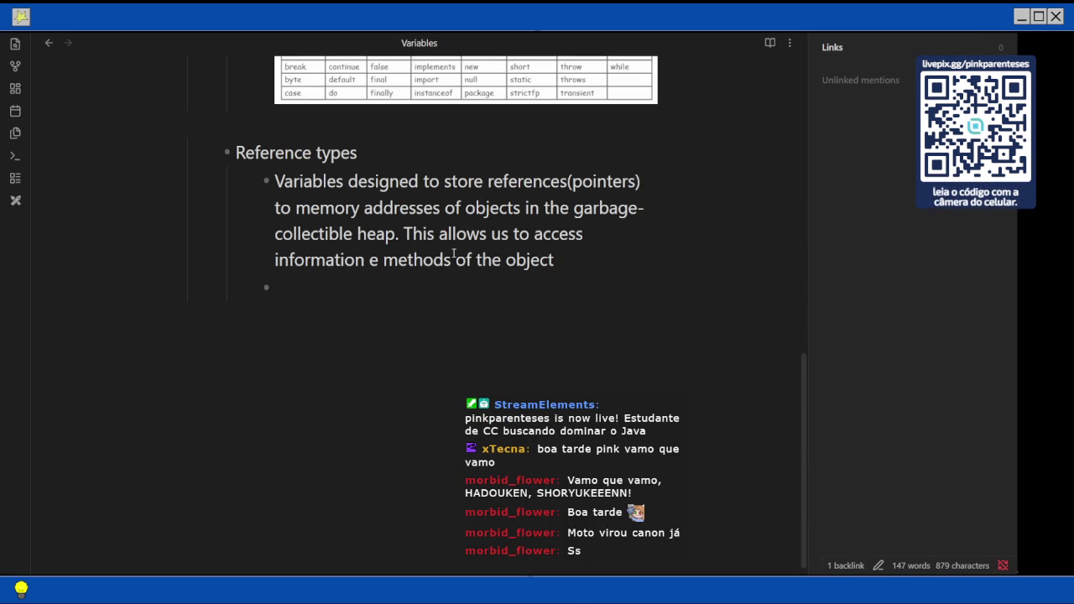
text(')
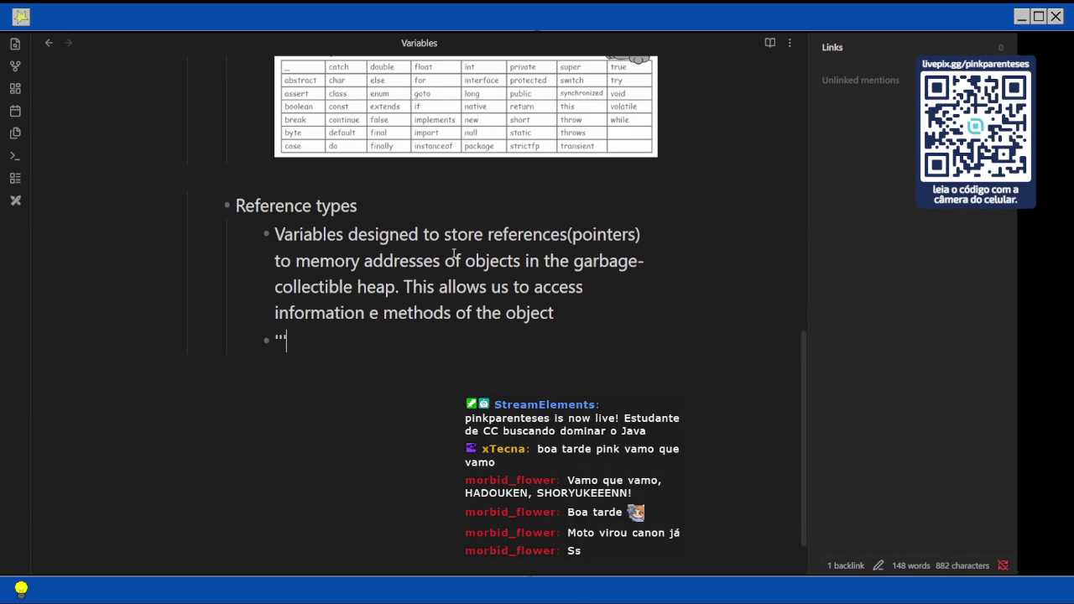
key(BackSpace)
text(``)
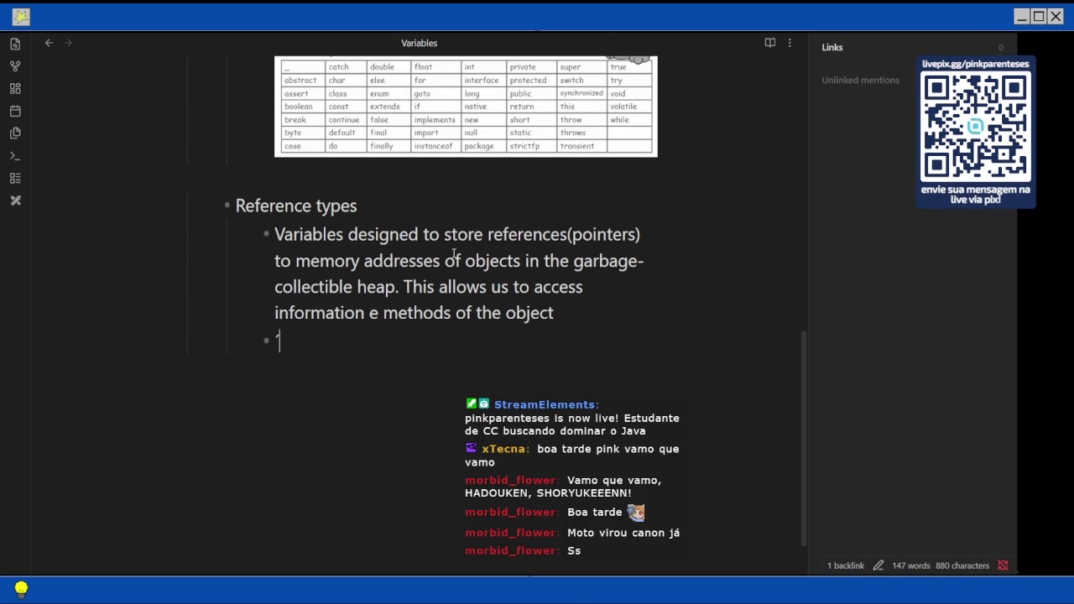
text(`)
key(Return)
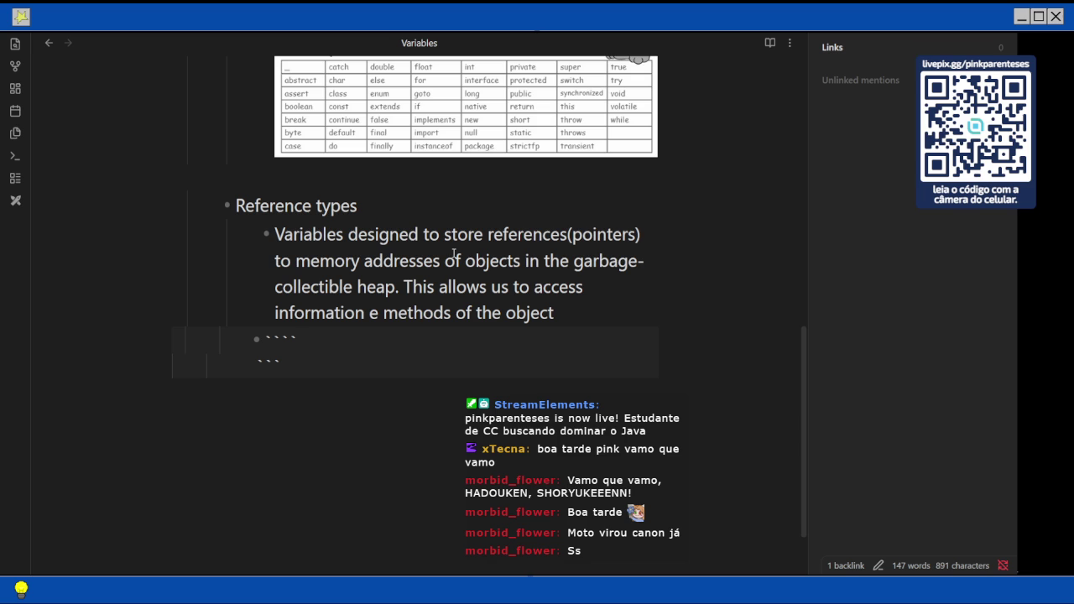
text( Java)
key(Return)
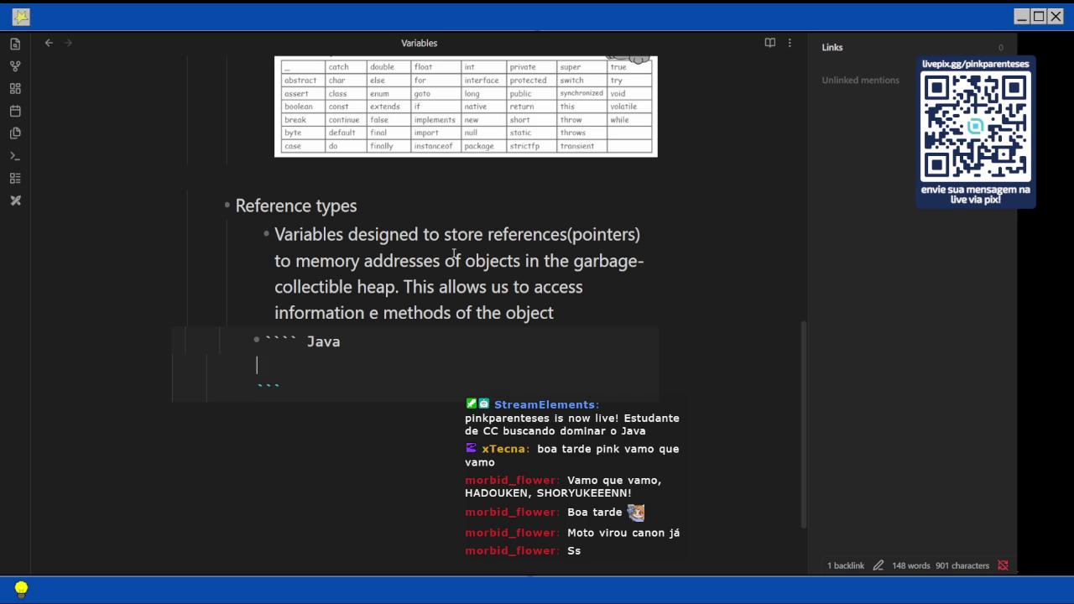
Type and then remove 'Dog', leaving the Java block empty, and switch to the browser.
text(Dog)
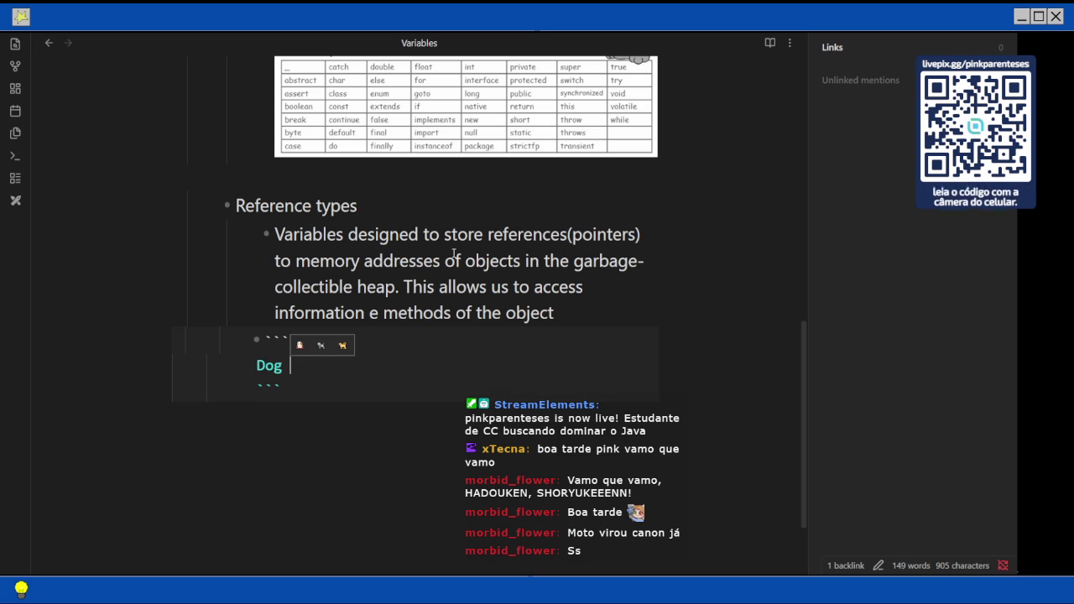
key(BackSpace)
key(BackSpace)
key(BackSpace)
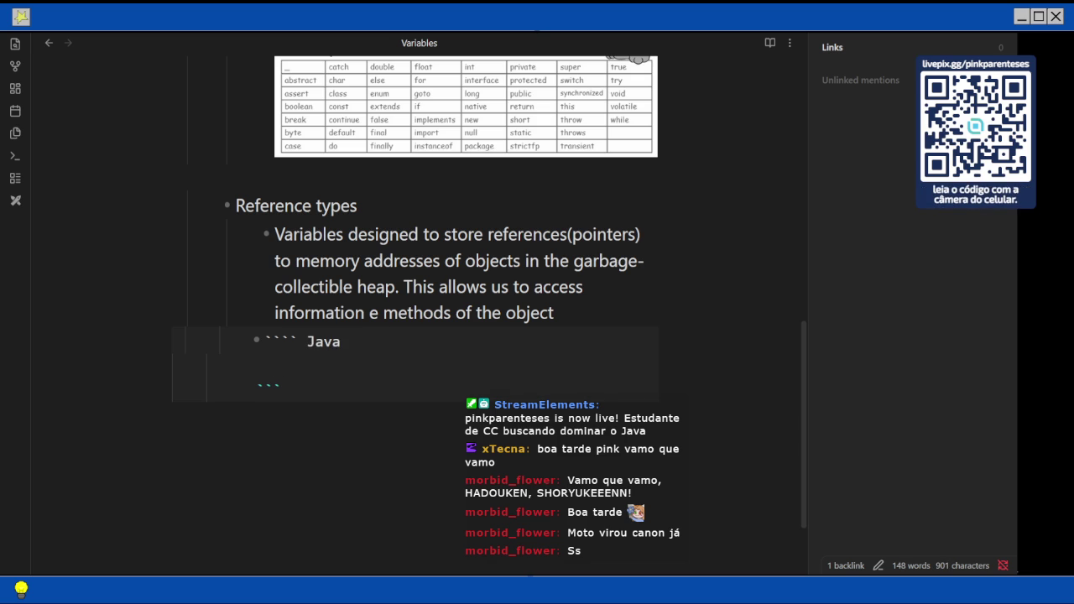
mouse_move(999, 378)
key(alt+Tab)
Search Bing for 'code markdown' in a new Edge tab.
click(10, 110)
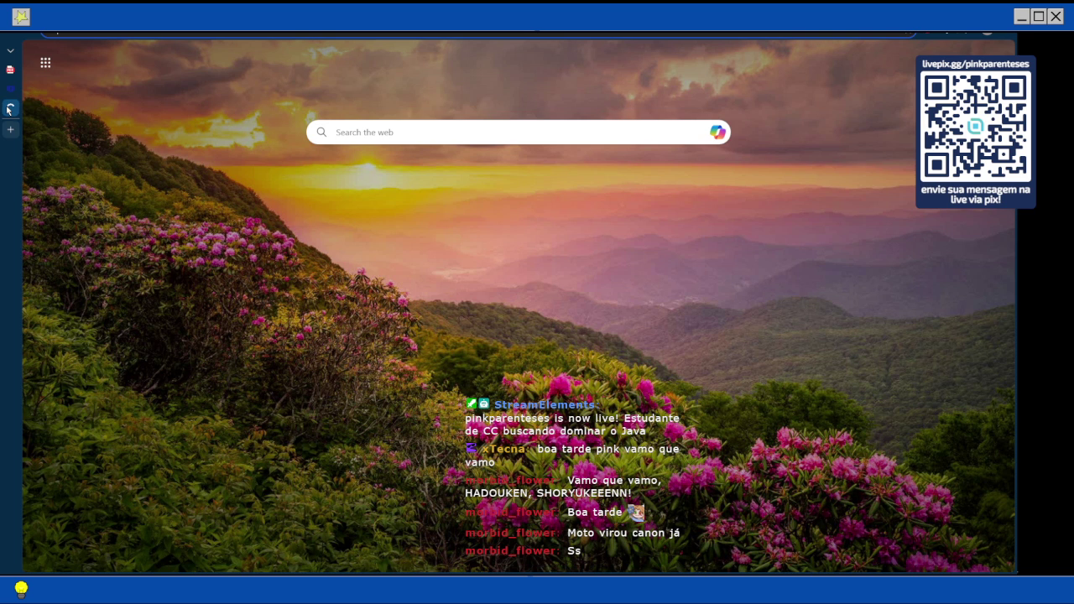
text(code markdown)
key(Return)
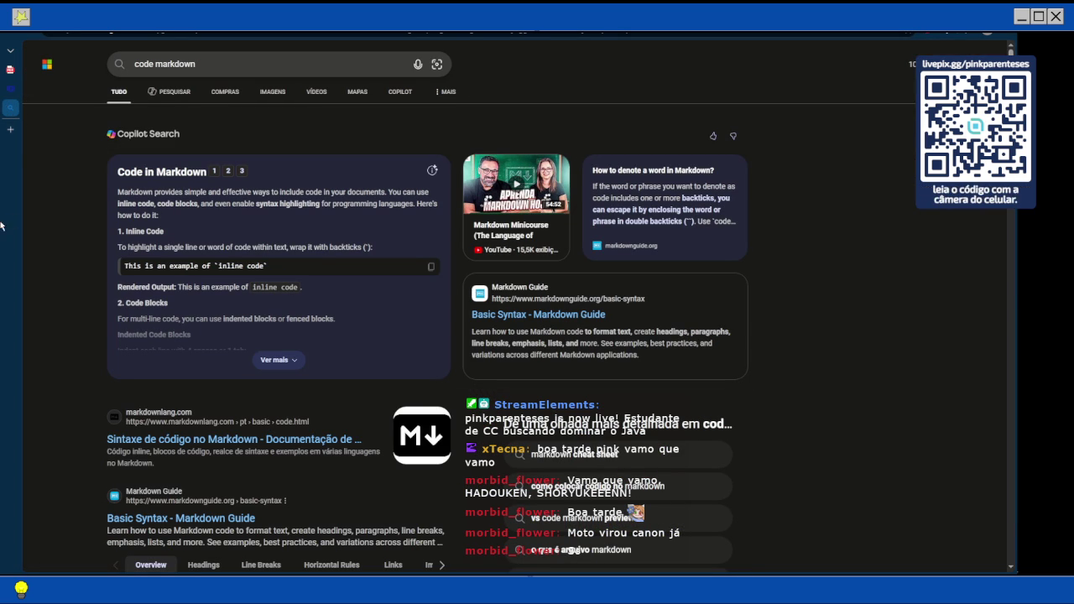
Expand the full Copilot answer on Code in Markdown and read through it.
scroll(269, 201, down, 1)
scroll(269, 201, up, 1)
click(269, 306)
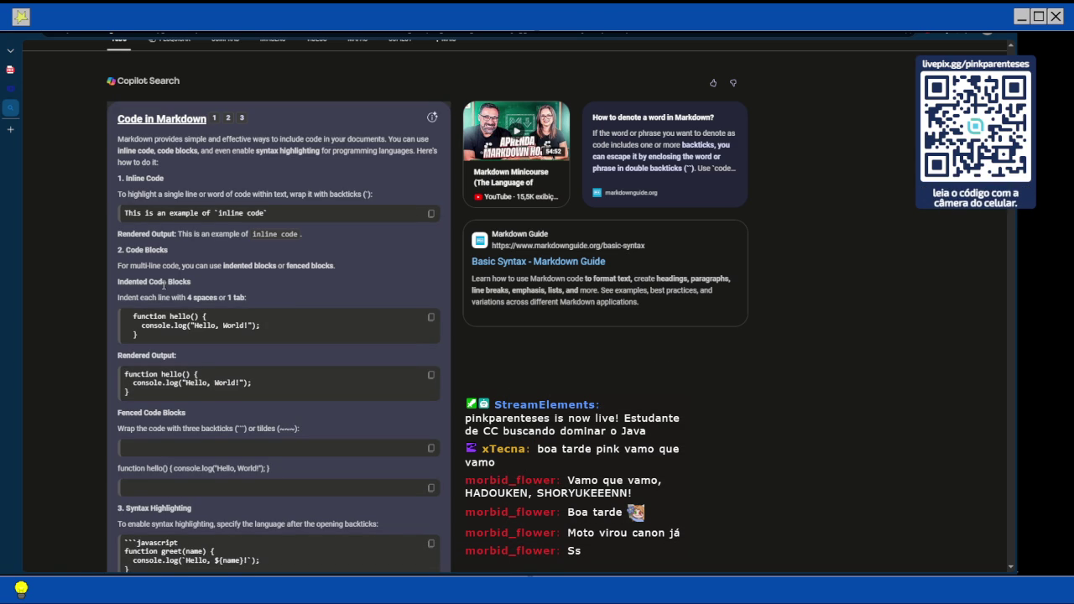
scroll(163, 285, down, 2)
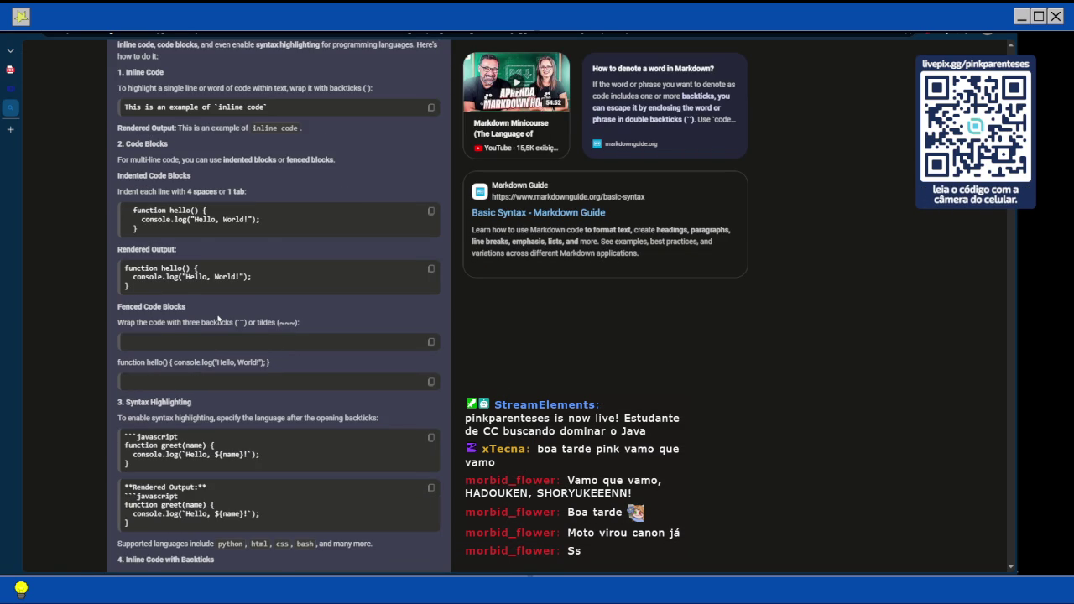
scroll(218, 319, down, 2)
scroll(249, 229, up, 2)
Open the Markdown Guide Basic Syntax and markdownlang code syntax results in background tabs.
scroll(233, 275, down, 2)
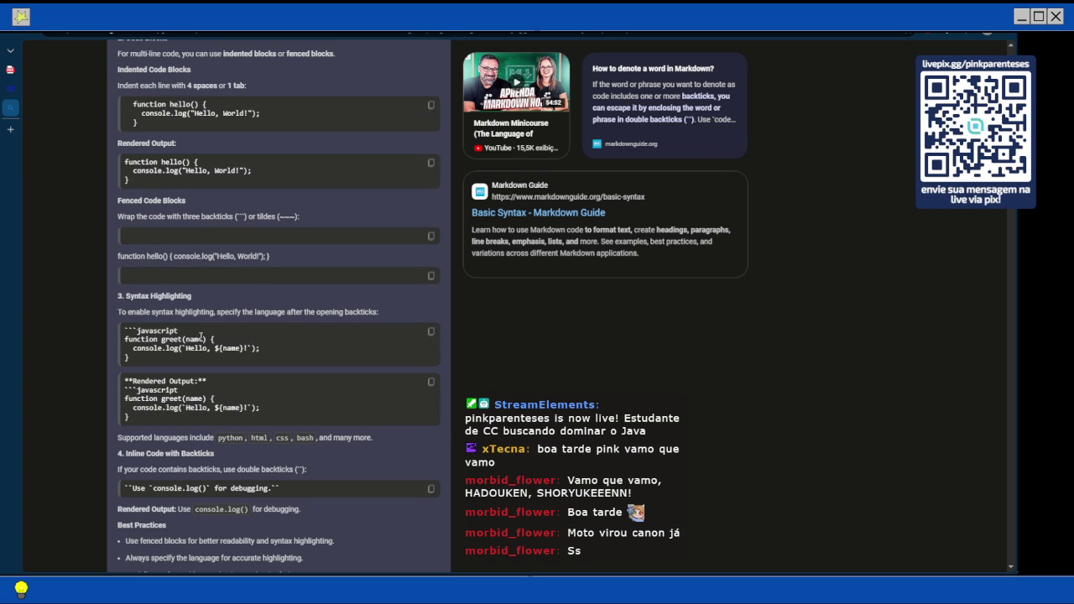
scroll(201, 337, down, 1)
scroll(200, 337, down, 6)
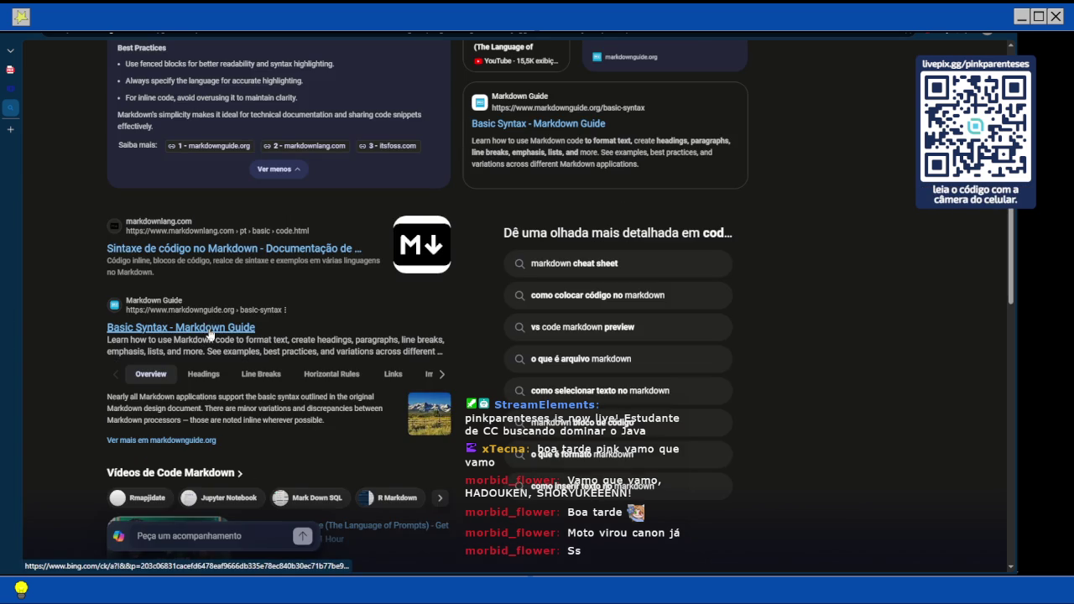
middle_click(233, 249)
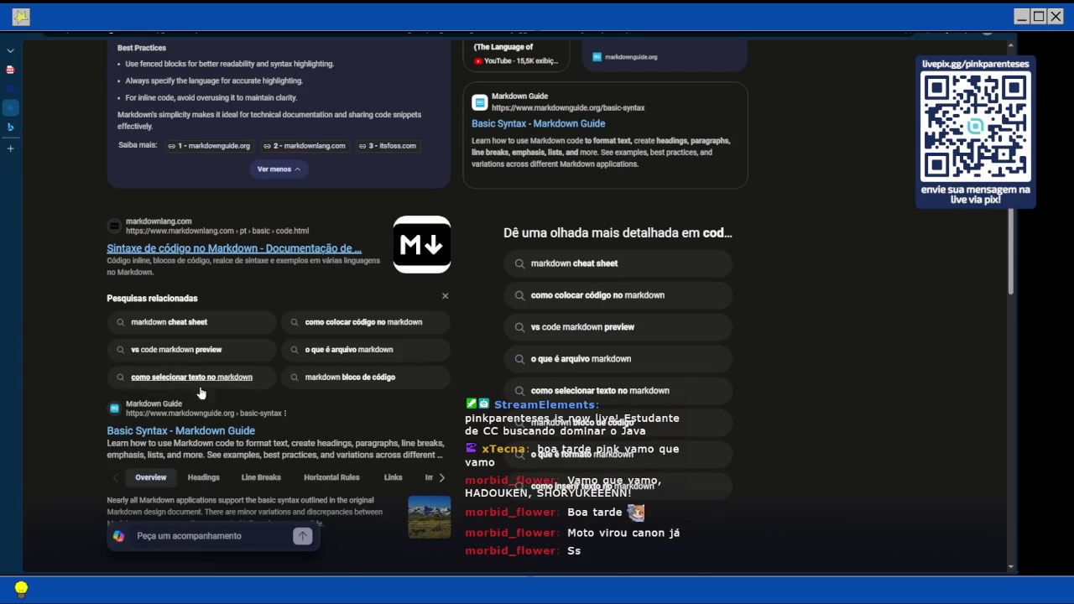
click(181, 411)
click(10, 108)
Scroll down the code markdown results to the tutorials and GitHub Docs syntax guides.
scroll(199, 292, down, 5)
scroll(199, 292, down, 1)
scroll(199, 292, down, 10)
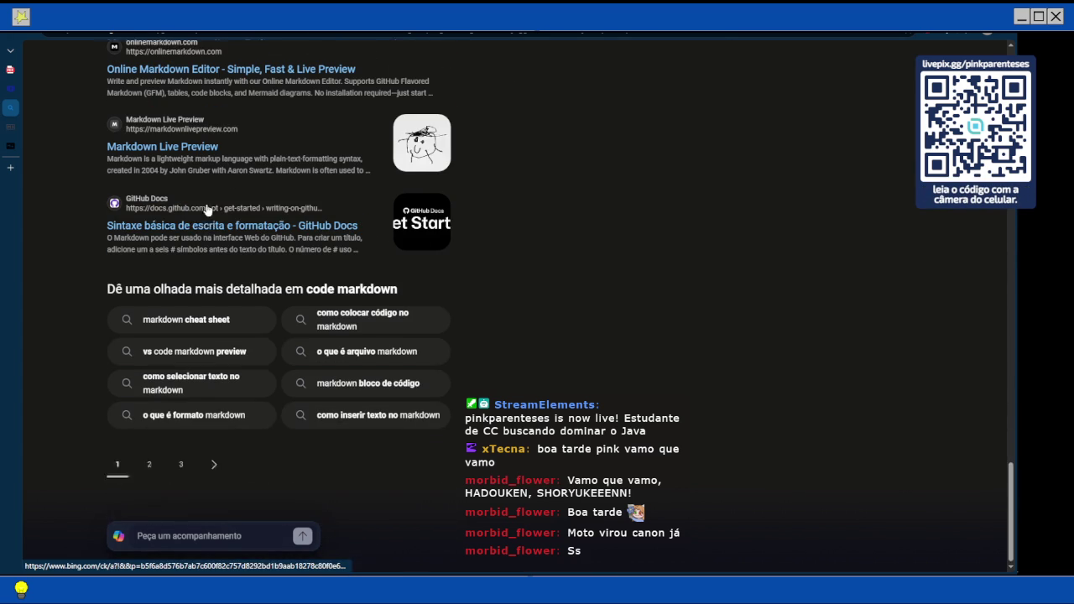
Open the GitHub Docs 'Sintaxe básica de escrita e formatação' result and start reading down the page.
click(289, 218)
mouse_move(10, 127)
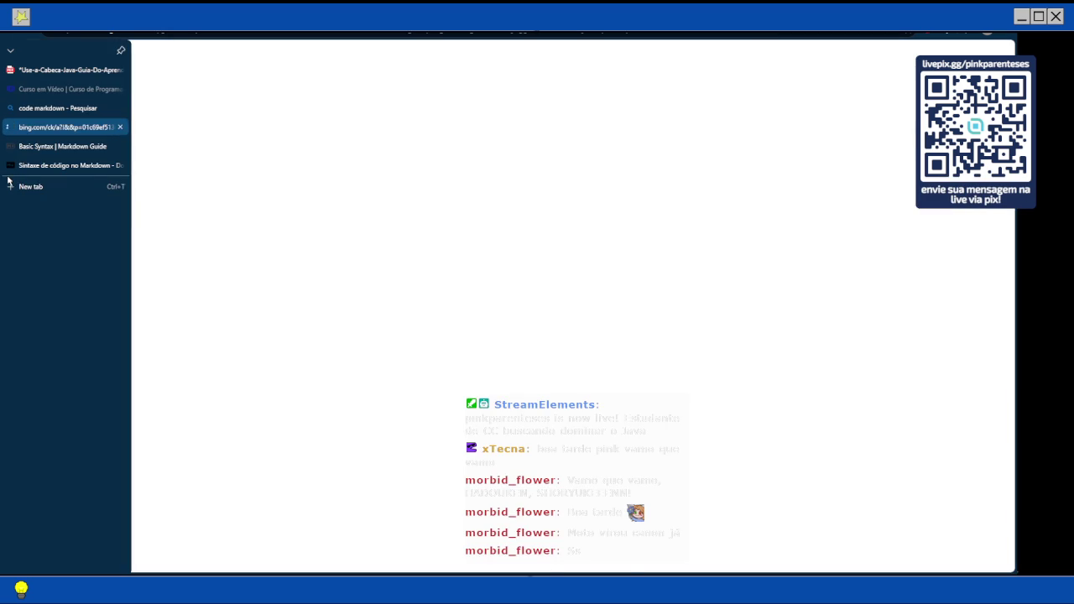
scroll(404, 282, down, 3)
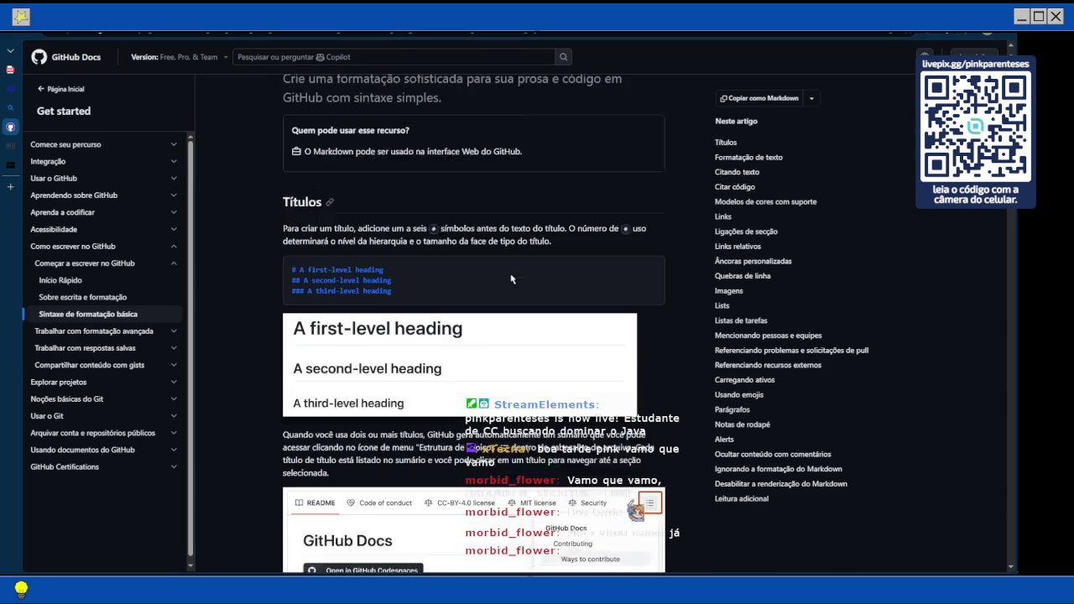
scroll(394, 284, down, 2)
scroll(383, 285, down, 6)
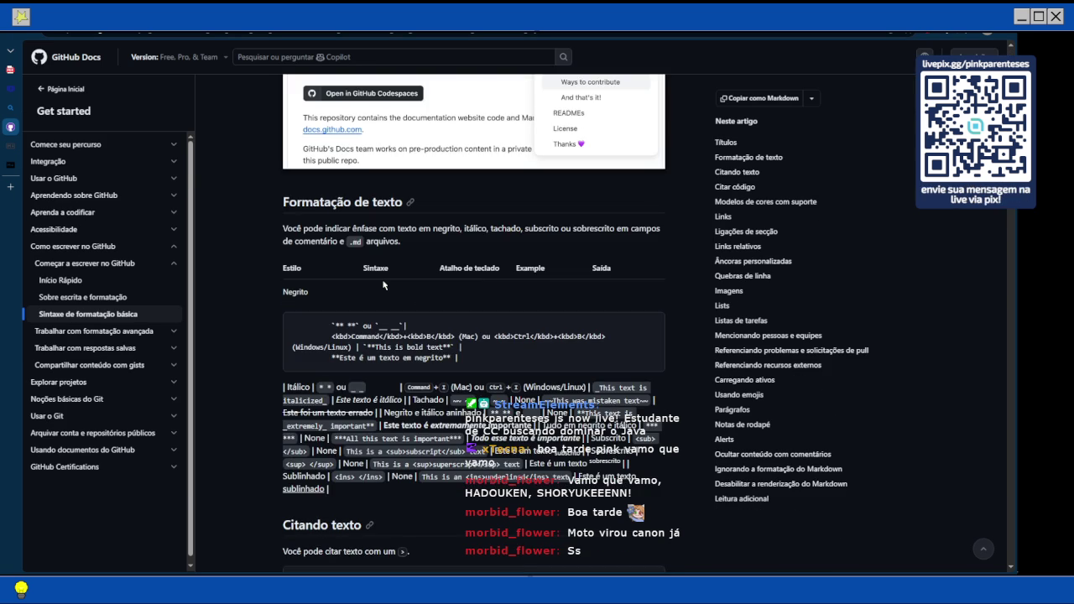
scroll(383, 285, down, 3)
scroll(394, 276, down, 2)
scroll(398, 271, down, 2)
scroll(398, 271, up, 12)
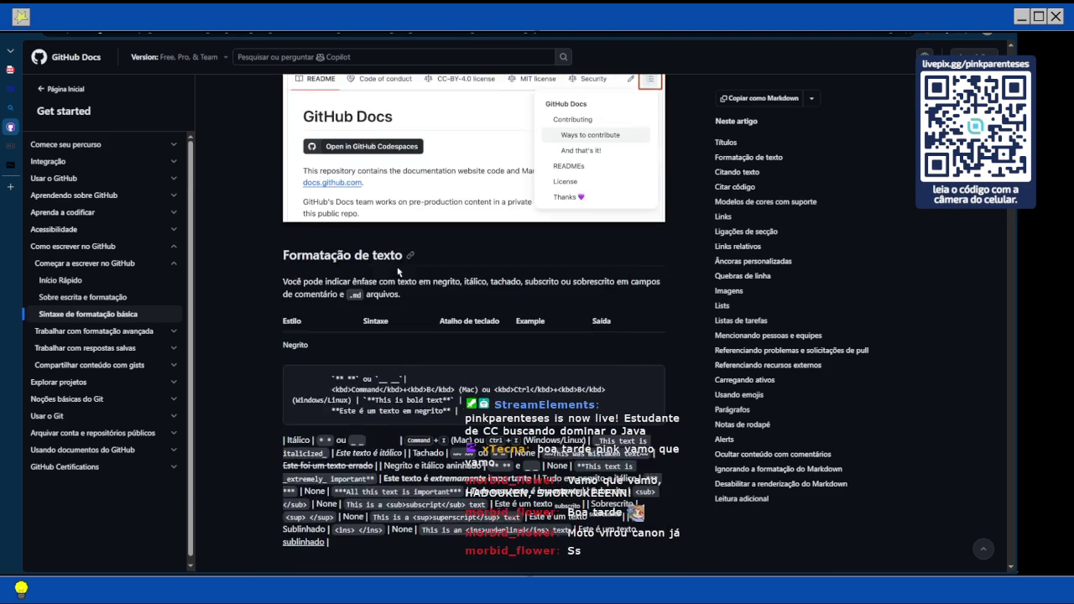
Scroll to the 'Citar código' section showing single- and triple-backtick examples.
scroll(397, 271, down, 6)
scroll(398, 271, down, 1)
scroll(398, 271, down, 10)
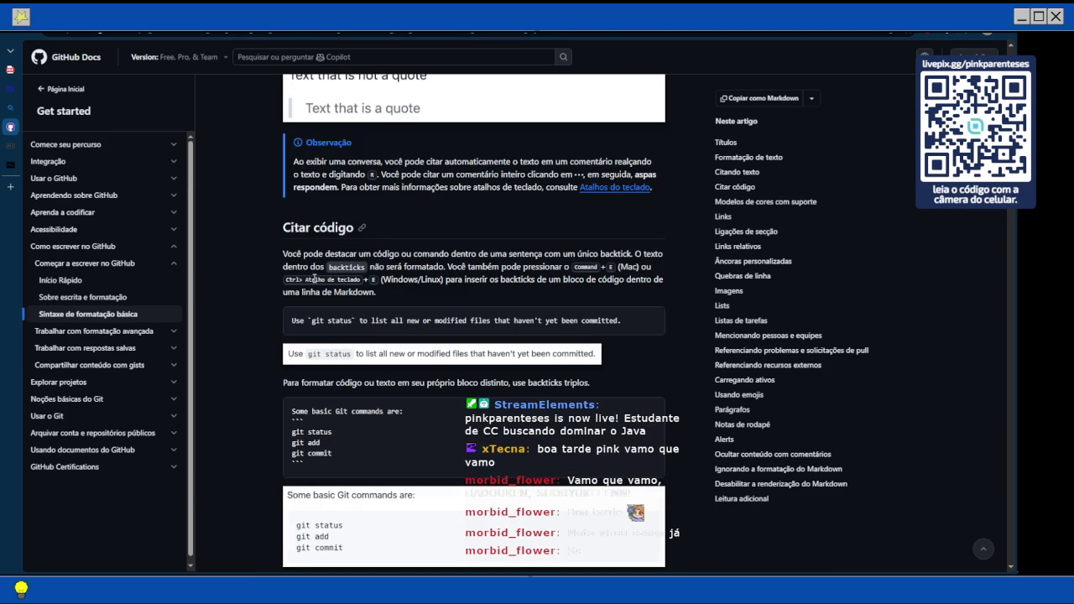
scroll(314, 279, down, 2)
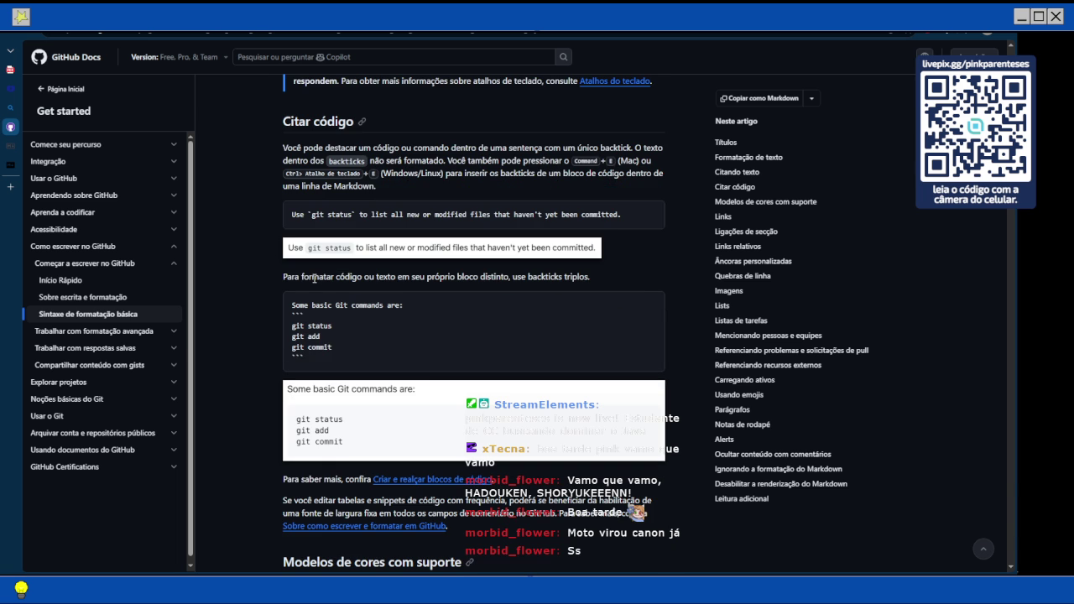
scroll(314, 279, down, 6)
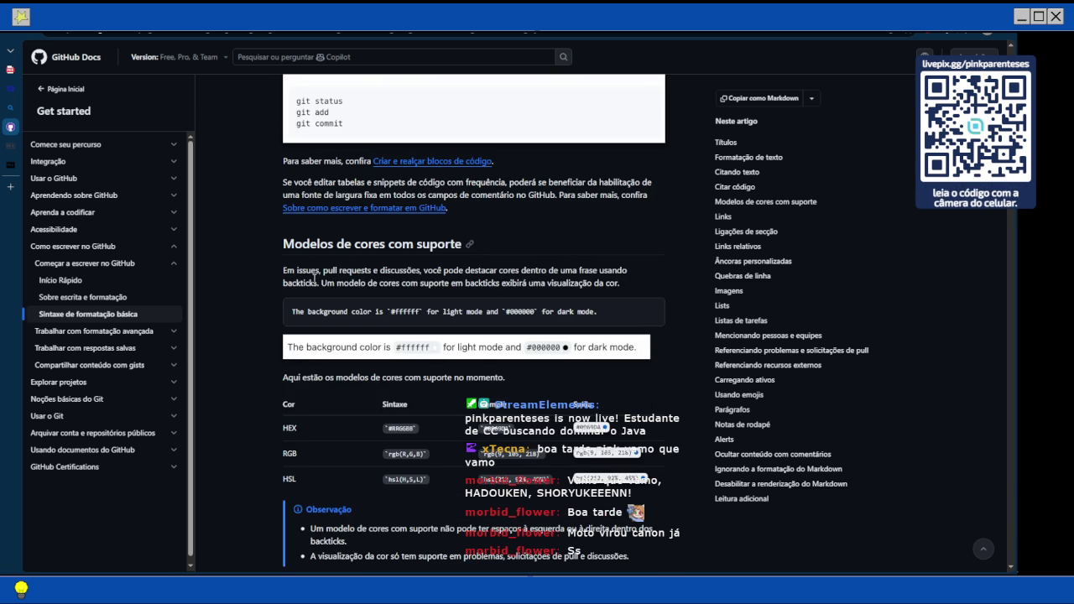
scroll(314, 279, down, 6)
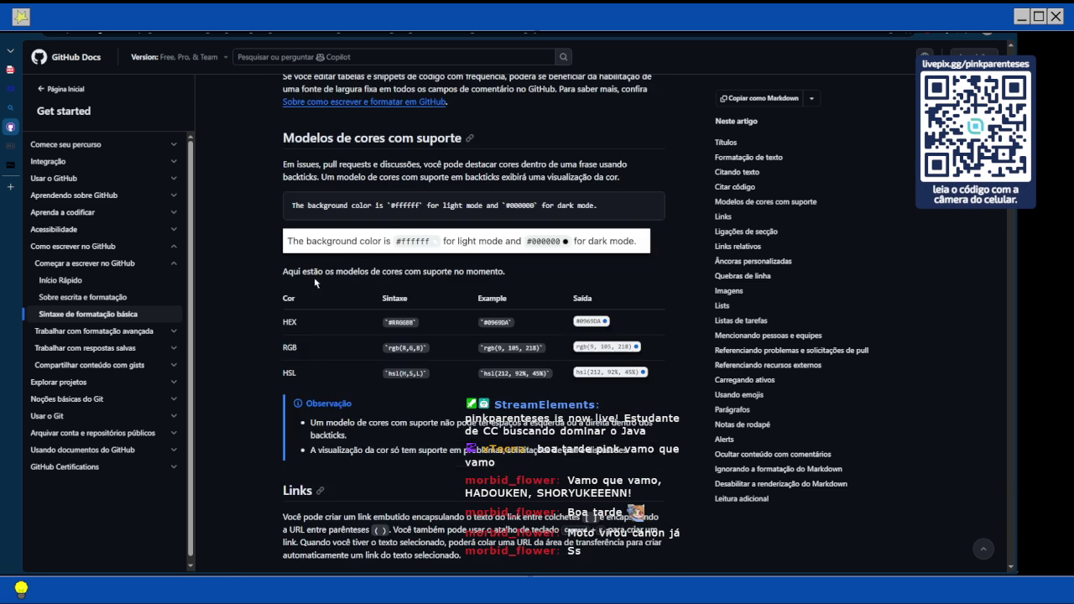
scroll(316, 283, down, 4)
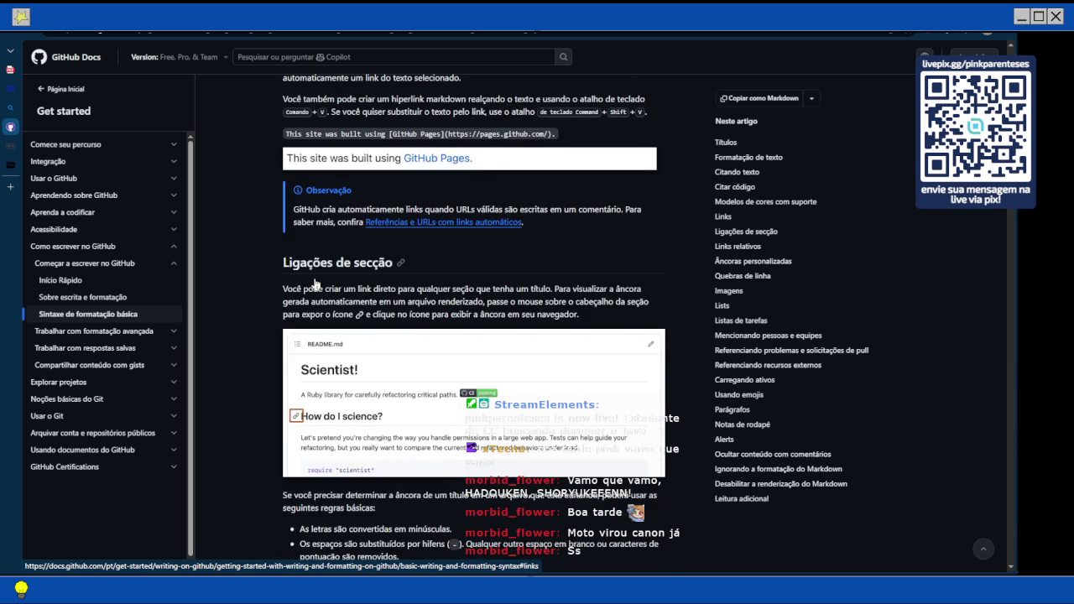
scroll(315, 284, up, 2)
scroll(316, 284, up, 10)
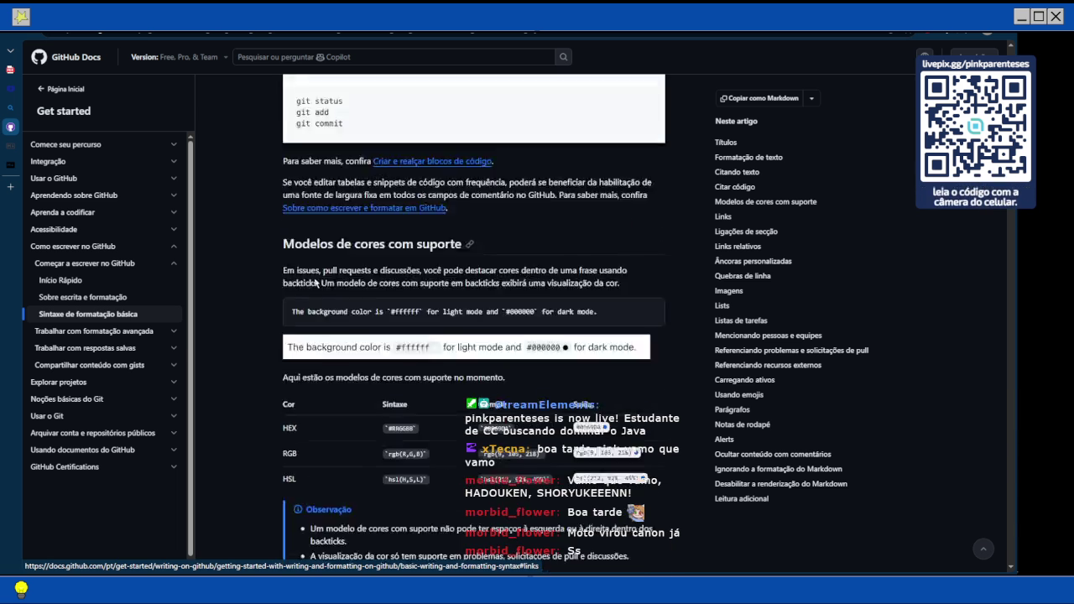
scroll(315, 283, up, 5)
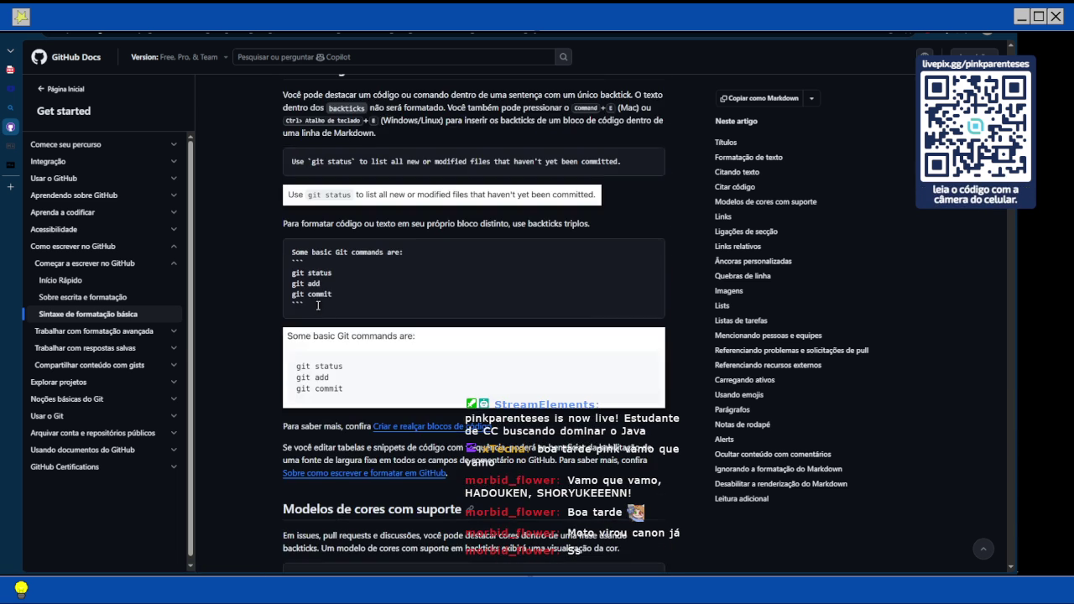
Read the Markdown Guide's Lists and Code syntax sections, then return to the Variables note.
click(45, 157)
scroll(239, 232, down, 7)
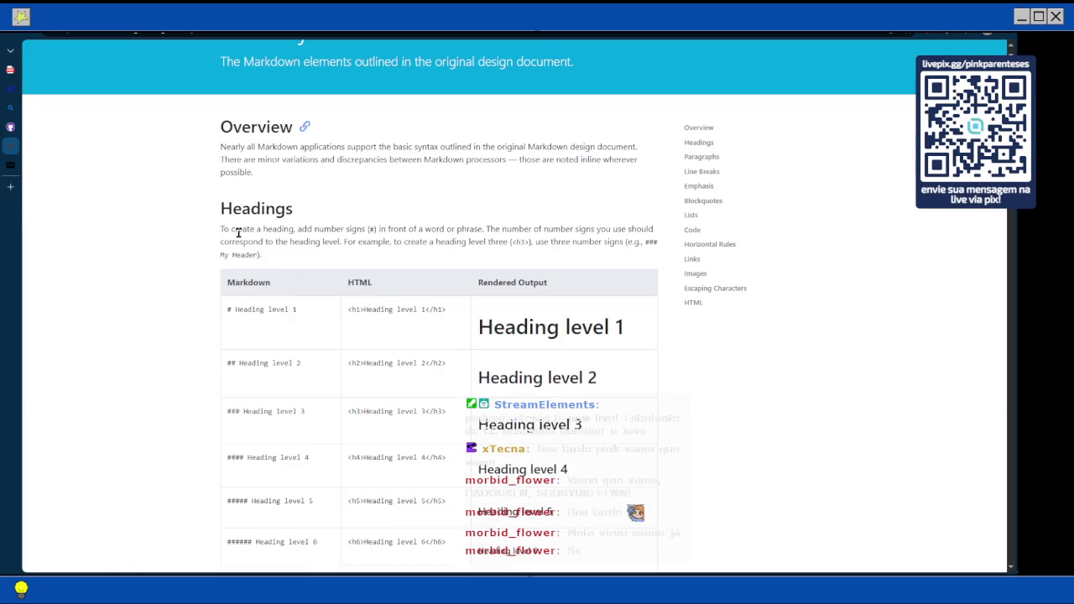
scroll(238, 233, down, 1)
scroll(239, 235, down, 6)
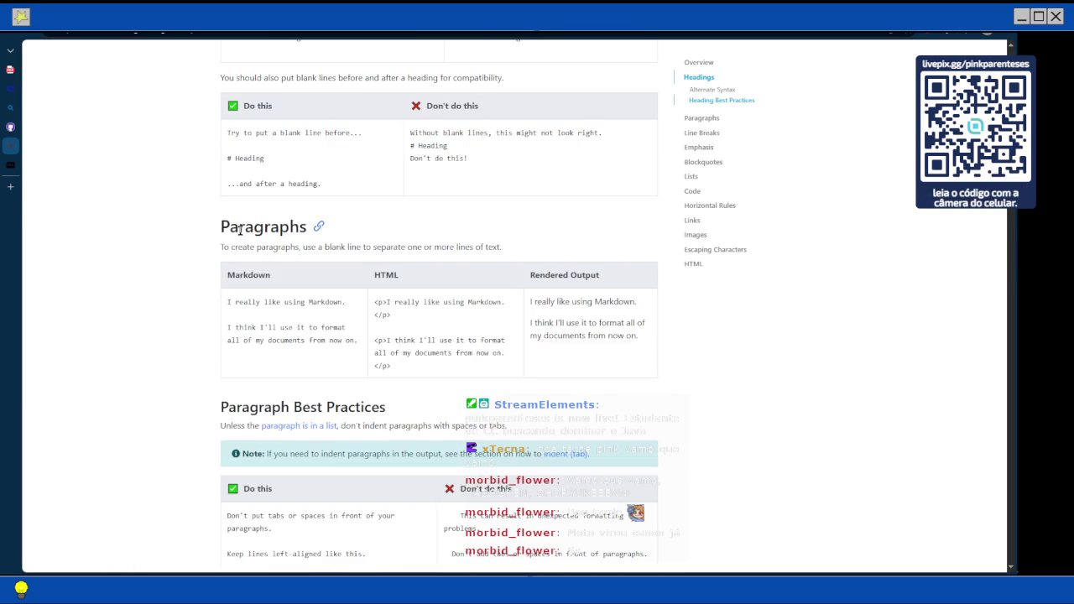
scroll(239, 231, down, 15)
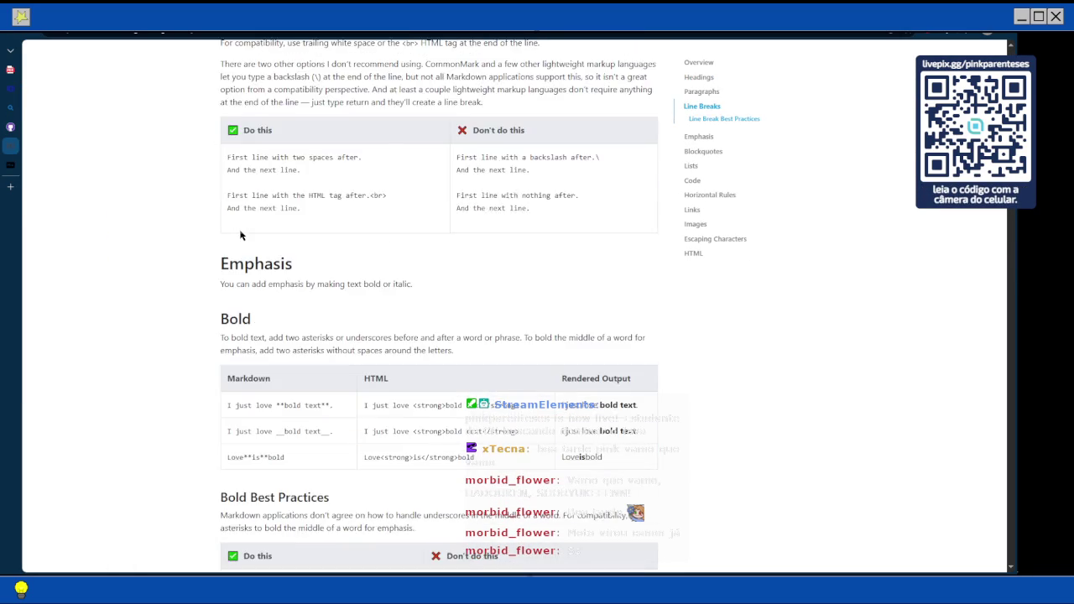
scroll(239, 231, down, 6)
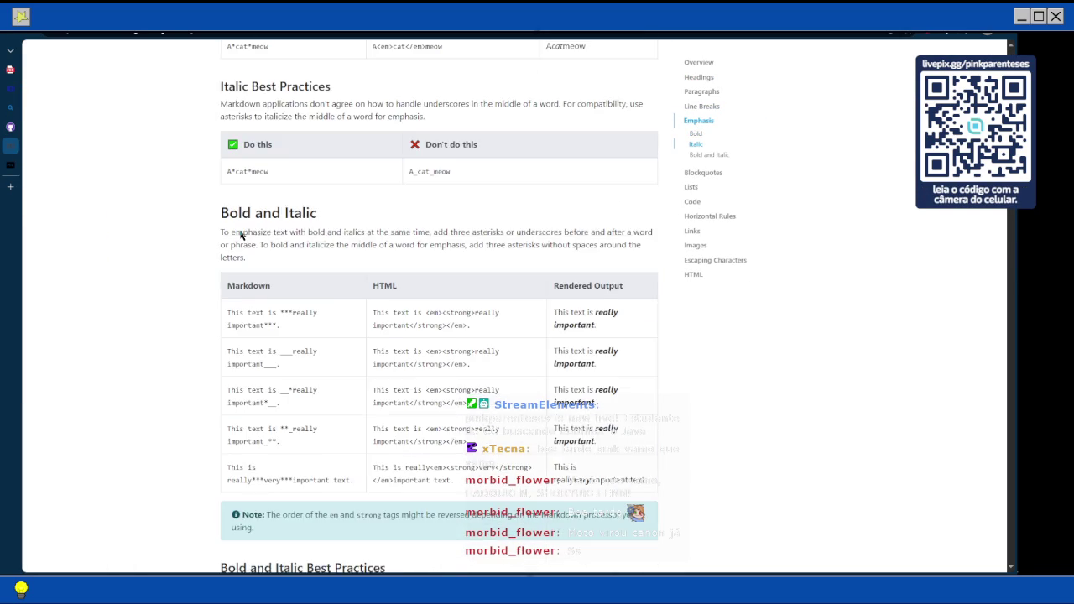
scroll(240, 231, down, 5)
scroll(239, 231, down, 13)
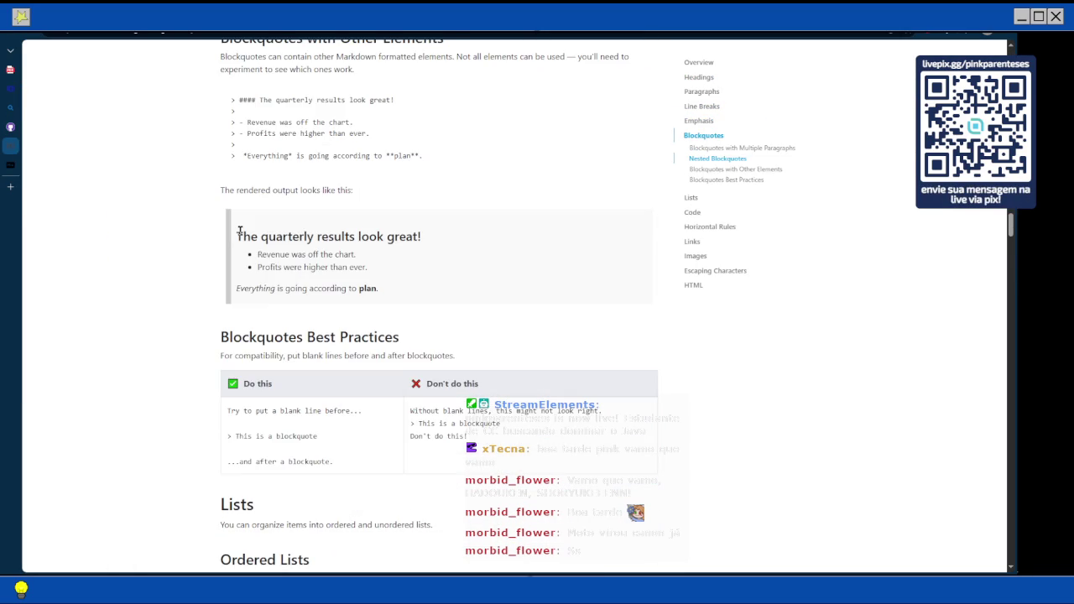
scroll(240, 231, down, 7)
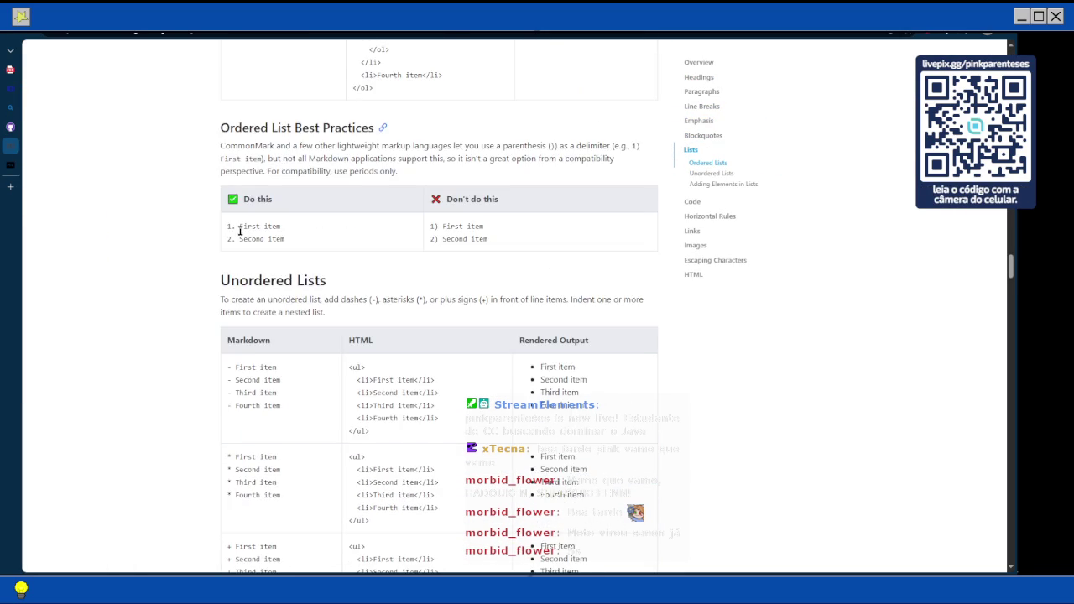
scroll(241, 236, down, 2)
scroll(239, 230, down, 10)
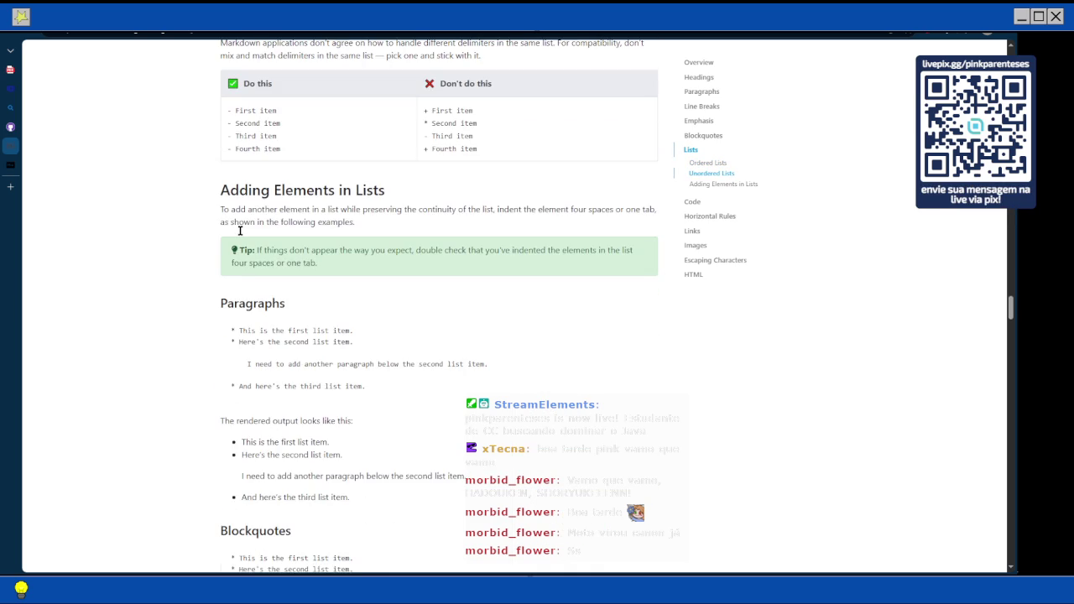
scroll(240, 232, down, 3)
scroll(240, 236, down, 3)
scroll(240, 236, down, 15)
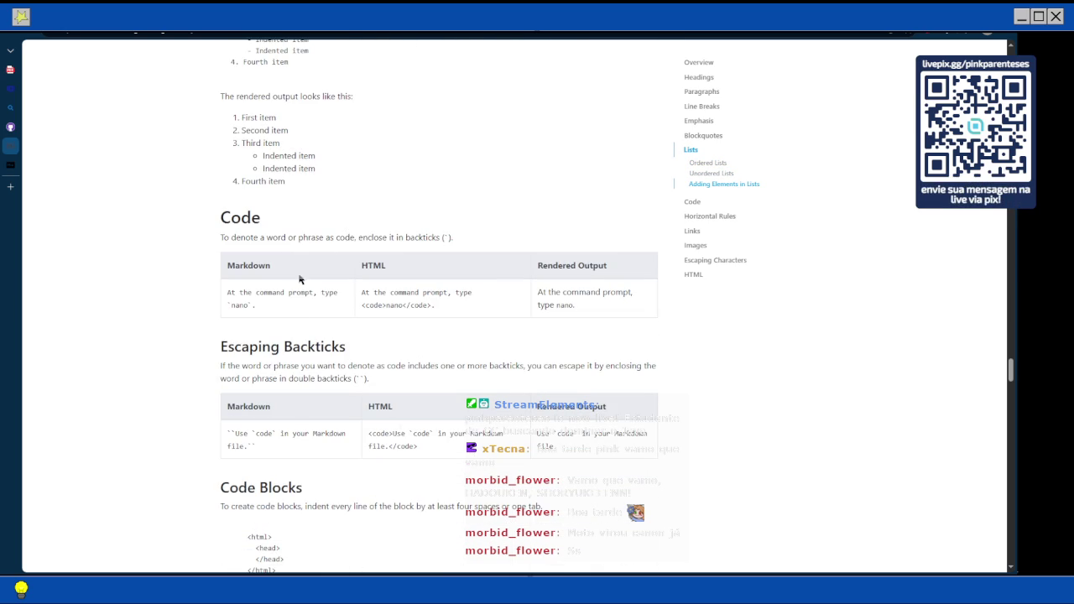
scroll(256, 312, down, 1)
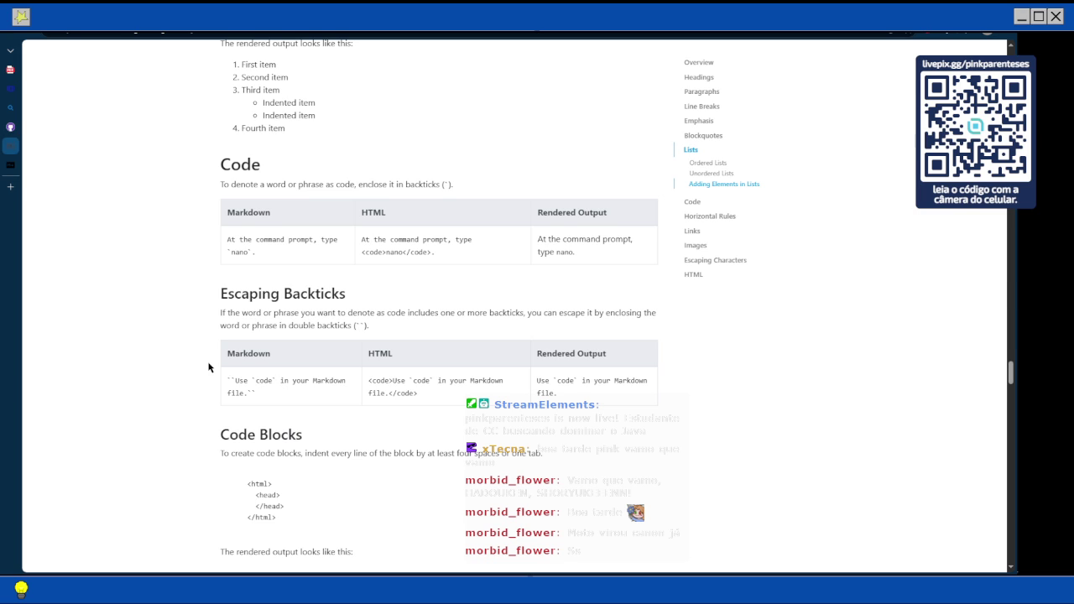
scroll(209, 367, down, 7)
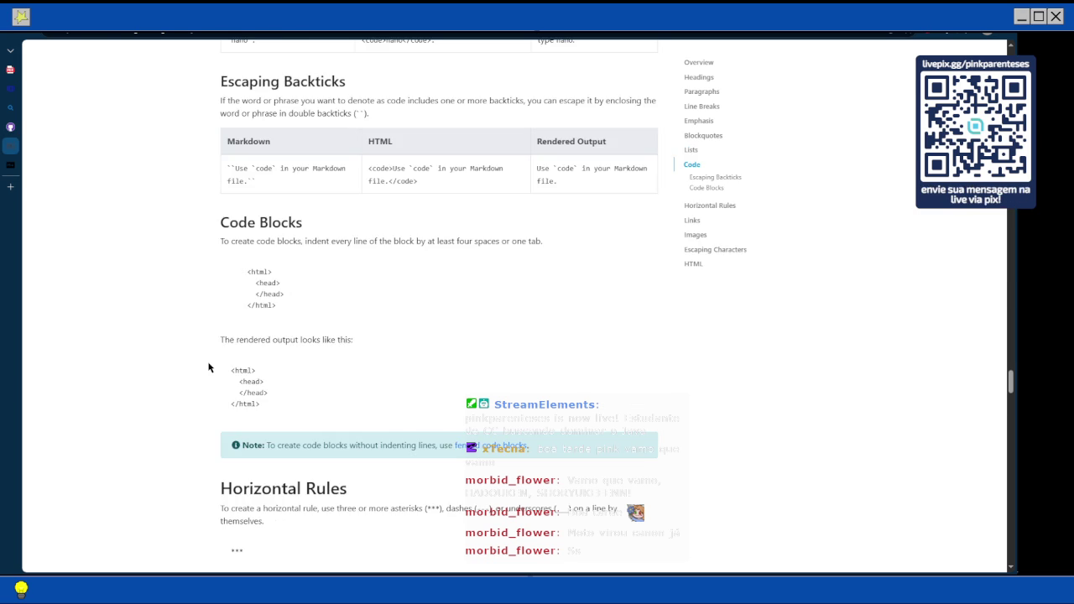
scroll(209, 367, up, 3)
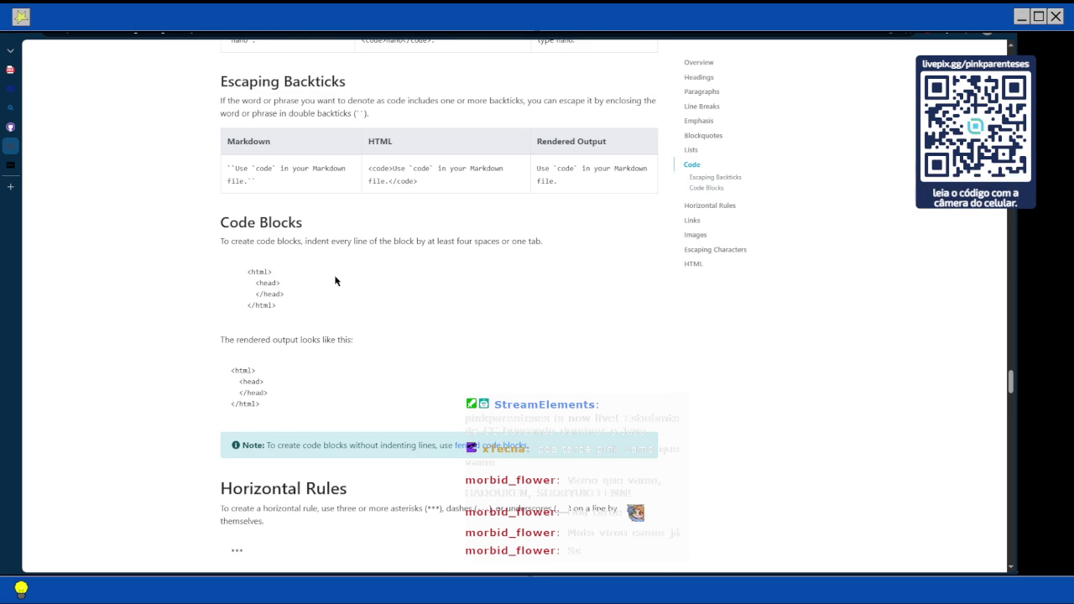
scroll(335, 281, up, 1)
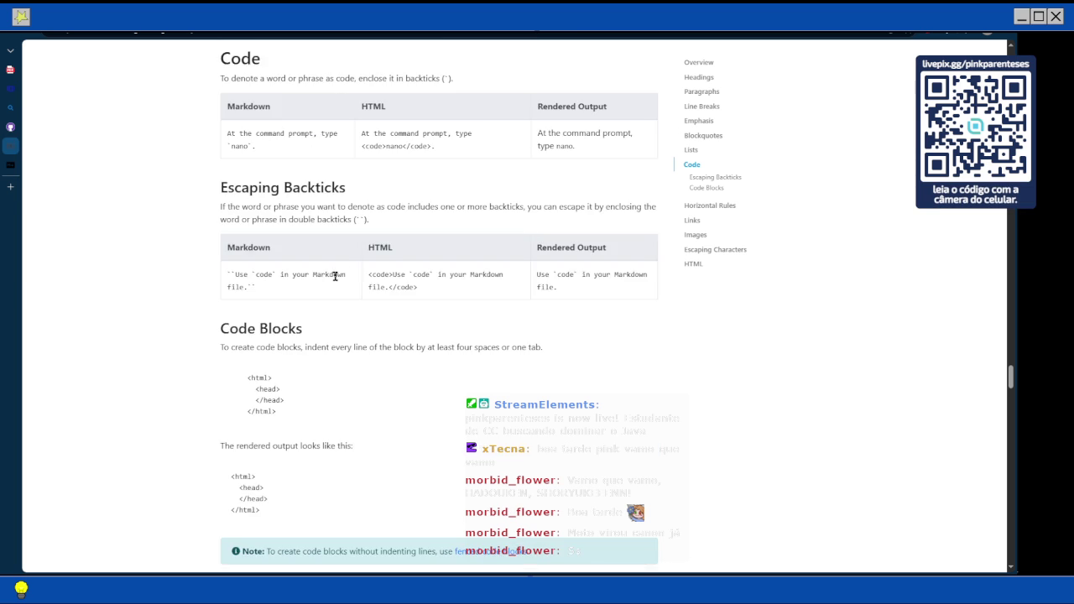
scroll(457, 328, down, 2)
scroll(456, 328, down, 1)
scroll(457, 329, down, 15)
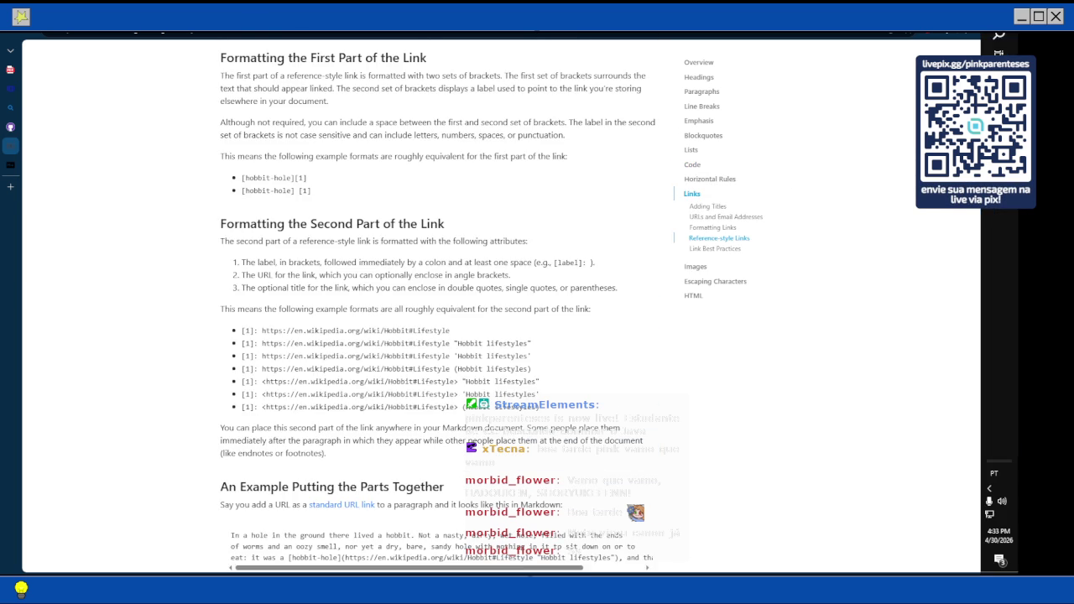
key(alt+Tab)
Remove the opening and closing Java code fences under Reference types.
click(302, 341)
key(BackSpace)
key(BackSpace)
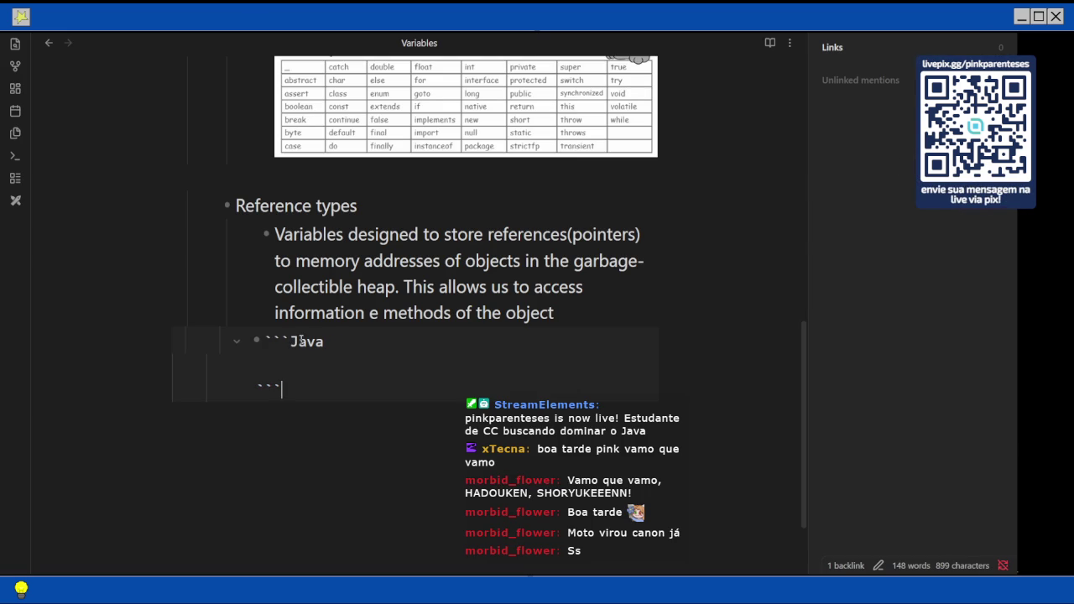
key(BackSpace)
key(BackSpace)
key(BackSpace)
key(BackSpace)
key(BackSpace)
key(BackSpace)
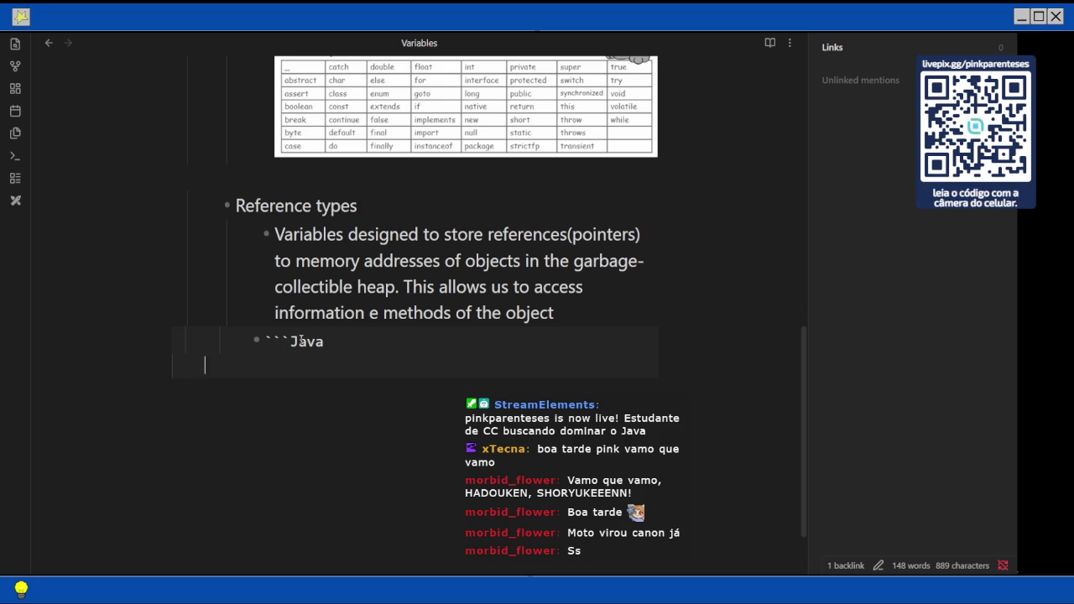
key(Return)
Type 'Dog myDog' and strip the backticks and the word Java from the bullet above.
text(S)
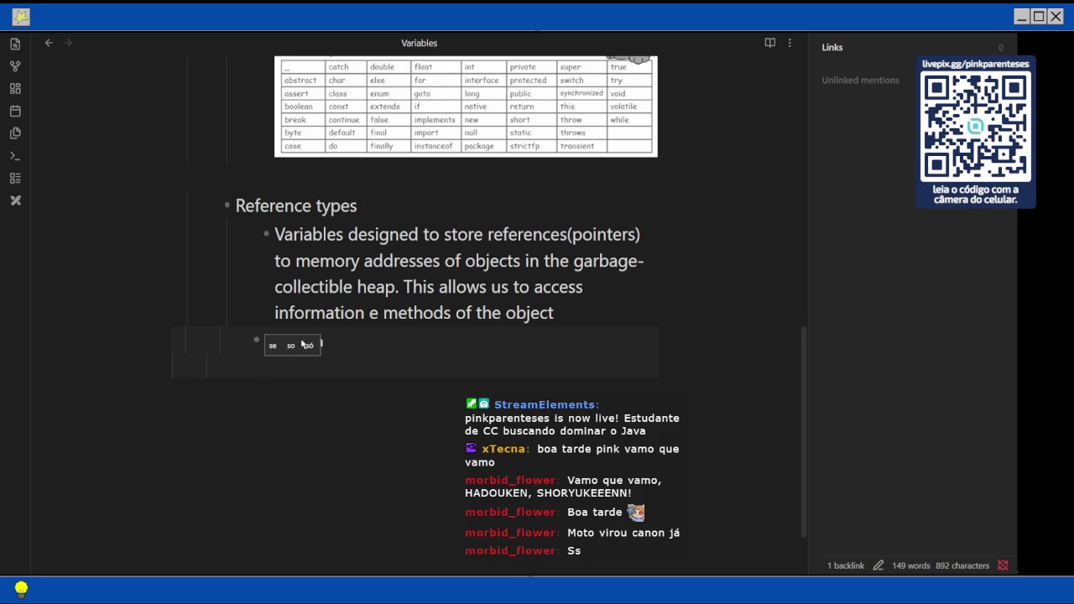
text(og )
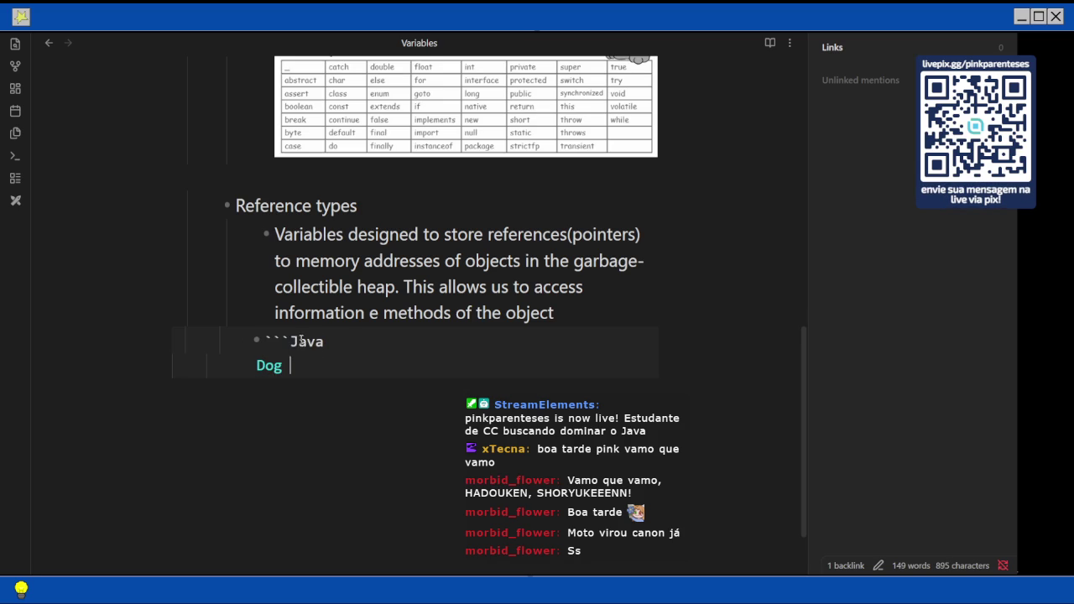
text(myd)
key(BackSpace)
text(Dog)
key(BackSpace)
key(BackSpace)
key(BackSpace)
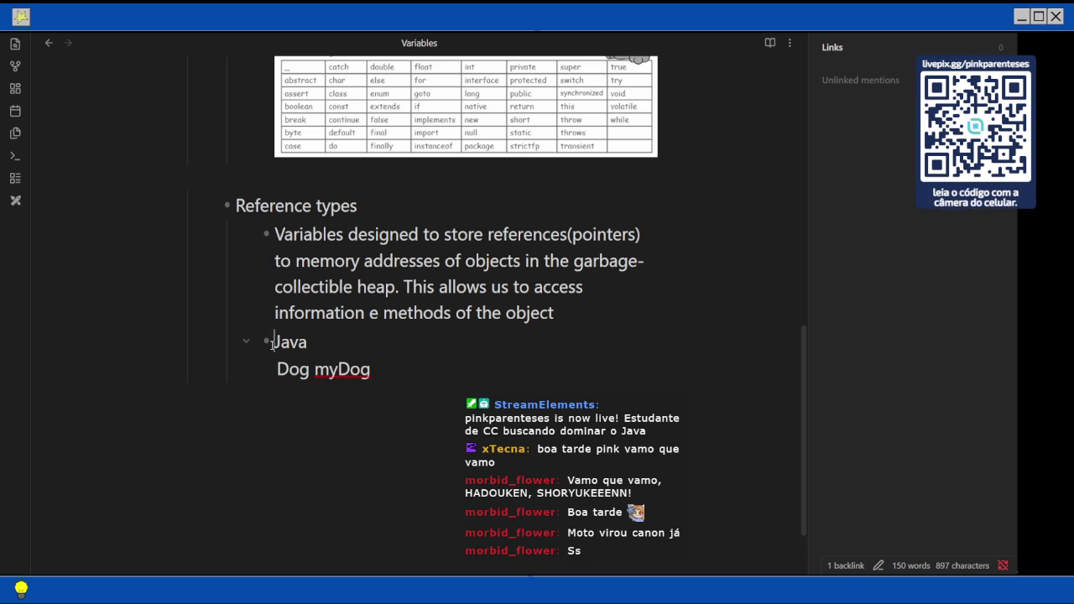
key(BackSpace)
key(BackSpace)
key(BackSpace)
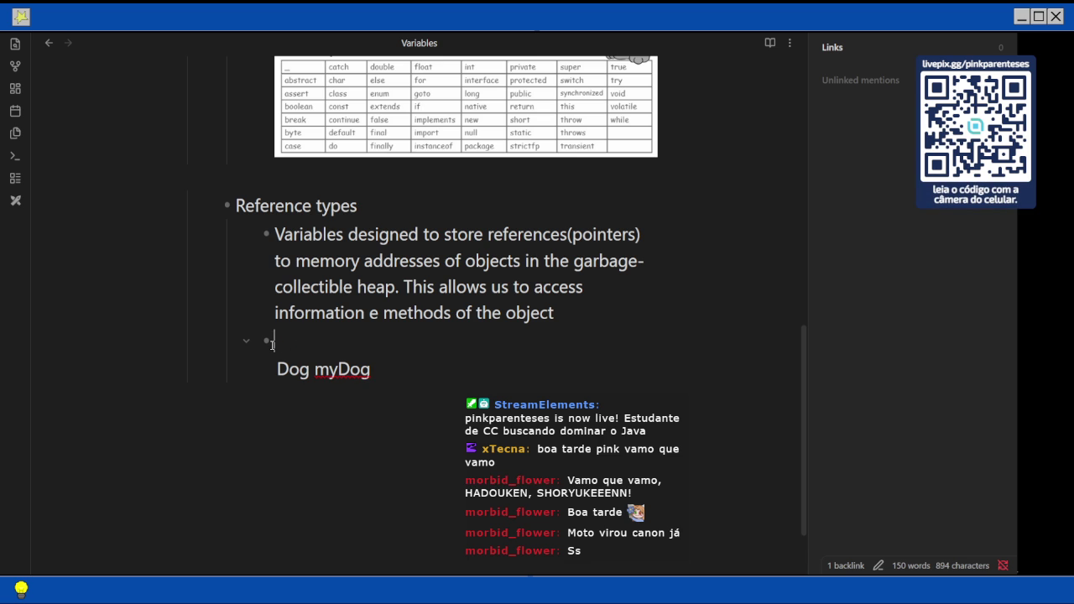
Try wrapping 'Dog myDog' in backticks as inline code.
click(272, 347)
key(BackSpace)
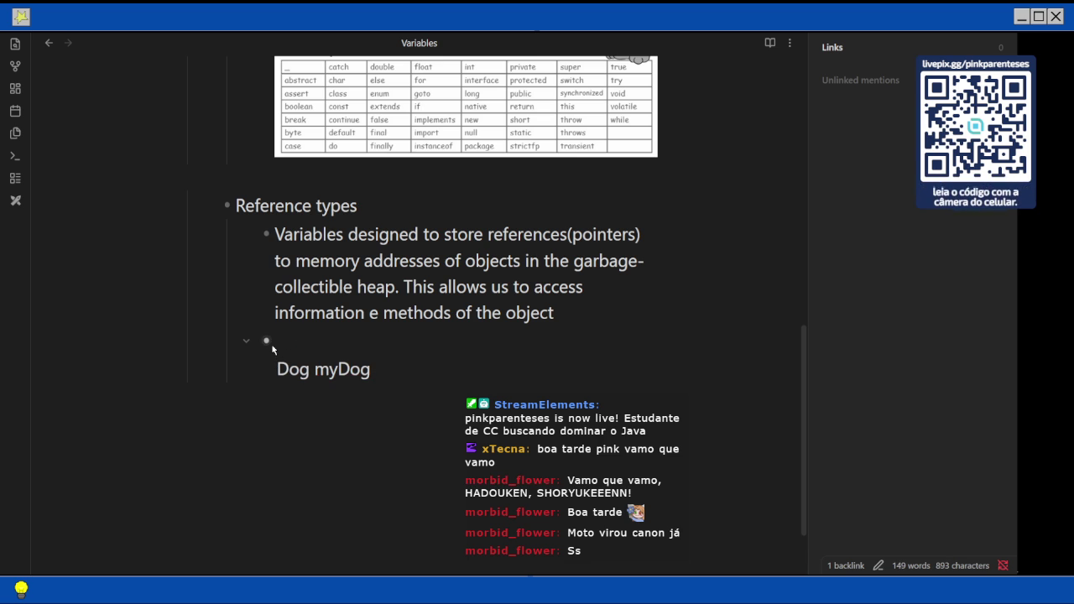
key(Right)
key(Right)
key(Right)
key(Right)
key(Right)
key(Right)
key(Right)
text(``)
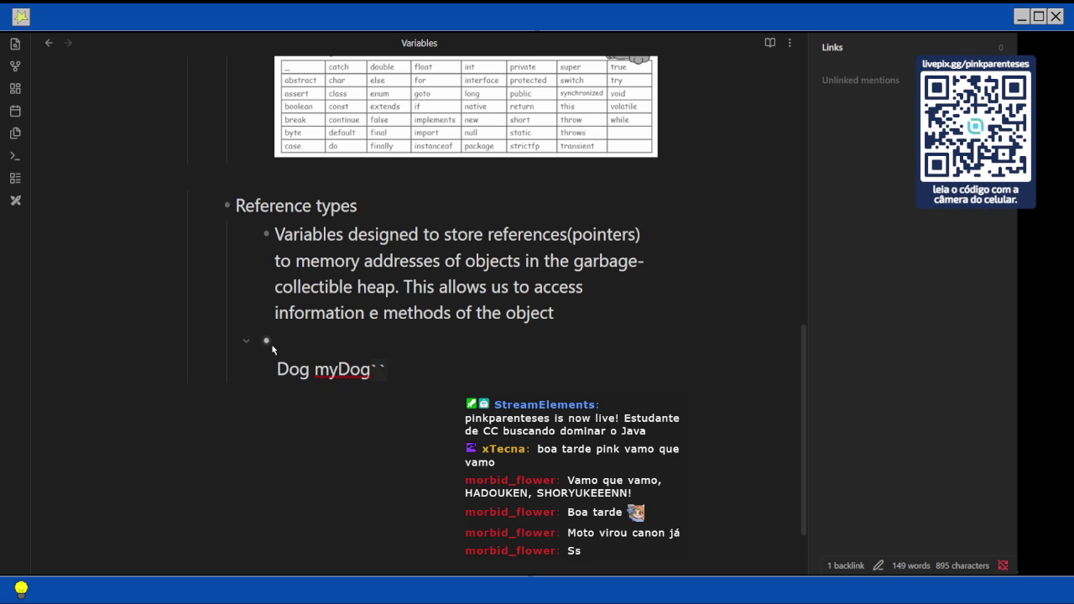
key(BackSpace)
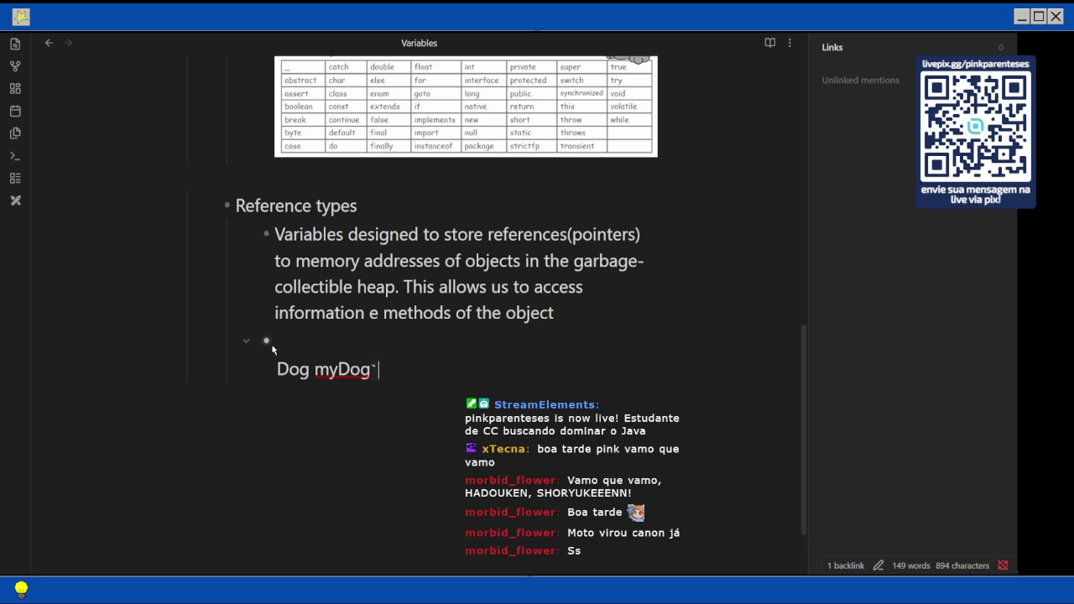
key(ctrl+Left)
key(ctrl+Left)
key(ctrl+Left)
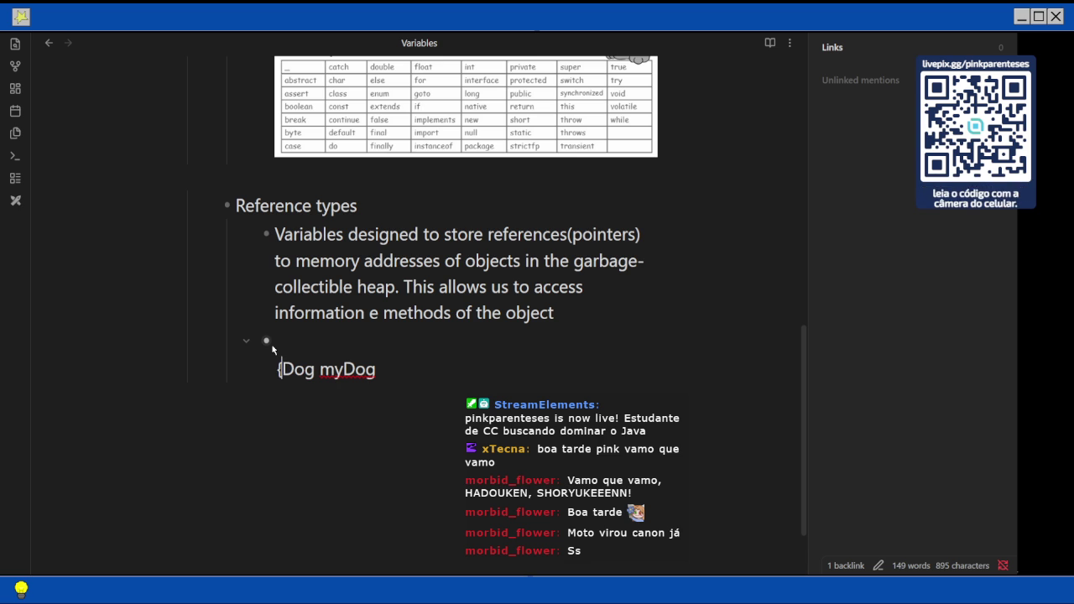
text(`)
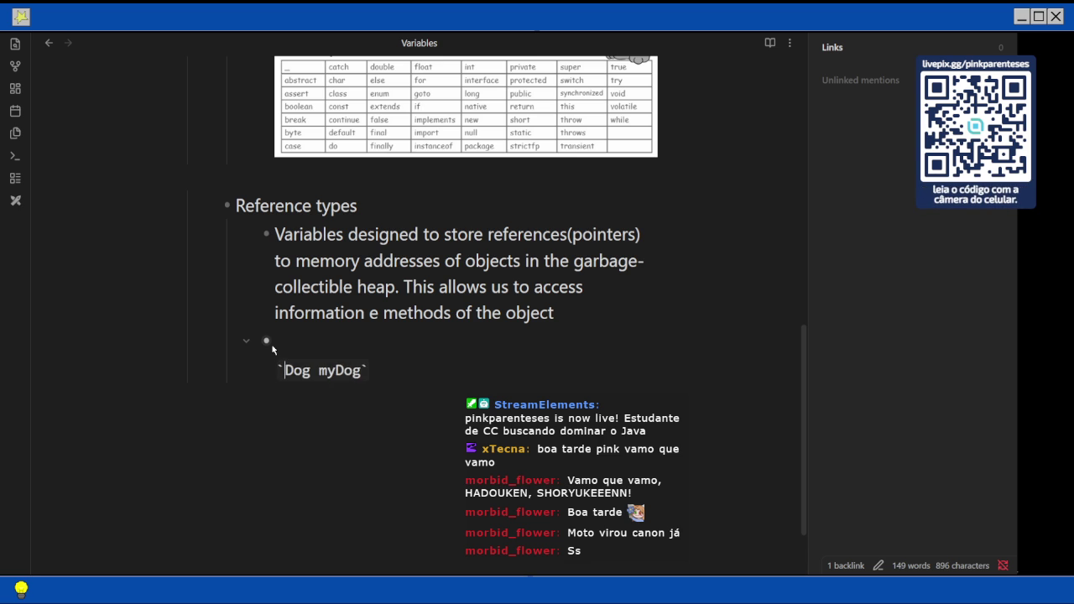
Delete the backticks so 'Dog myDog' stays plain text, then go back to the Markdown guide.
key(ctrl+Right)
key(ctrl+Right)
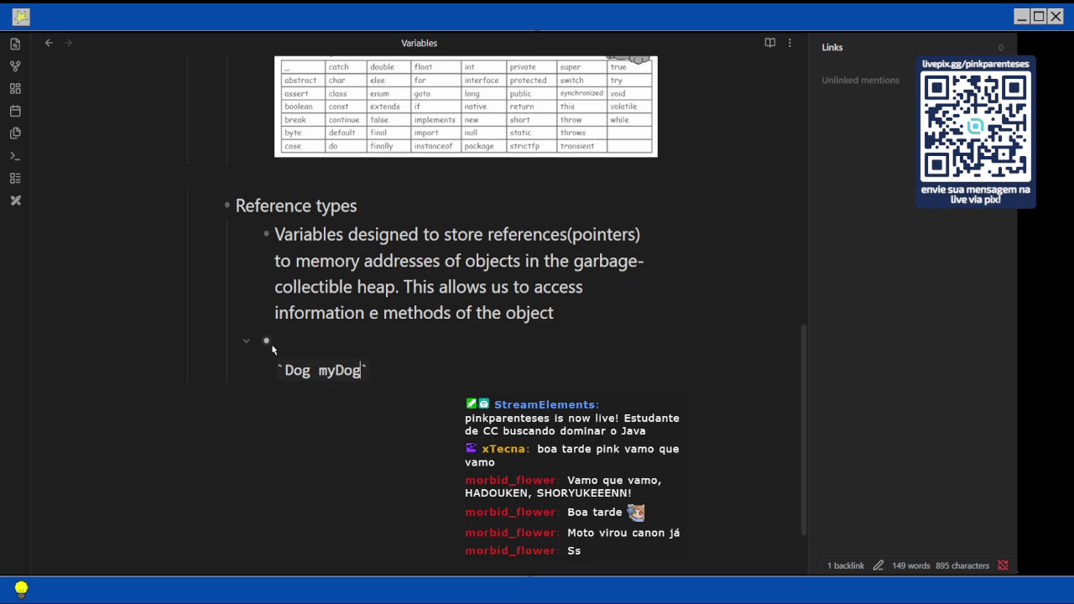
key(Left)
key(Left)
key(Left)
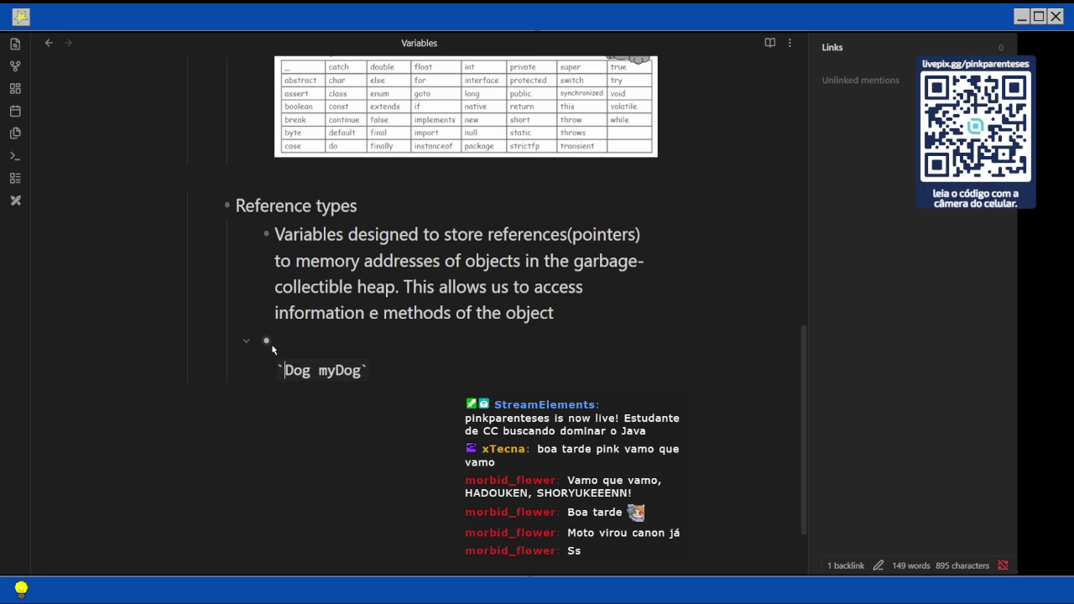
key(Left)
key(Left)
key(Left)
key(Left)
key(Left)
key(Right)
key(BackSpace)
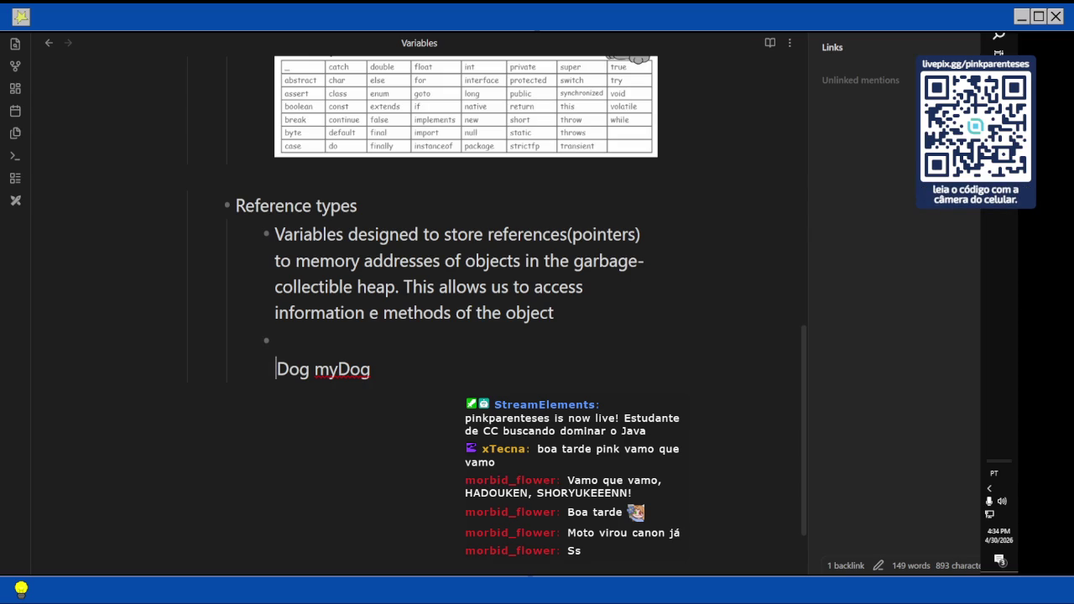
key(alt+Tab)
Scroll the Markdown Guide, then switch to the Tutorial de Markdown 'Sintaxe de código' page.
scroll(427, 311, down, 10)
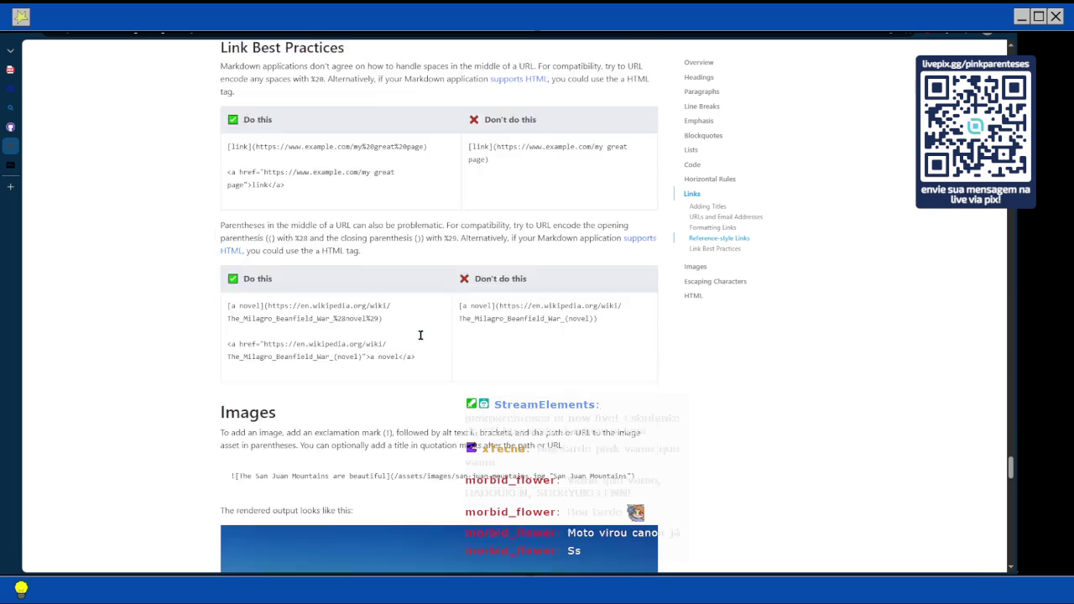
scroll(421, 335, down, 10)
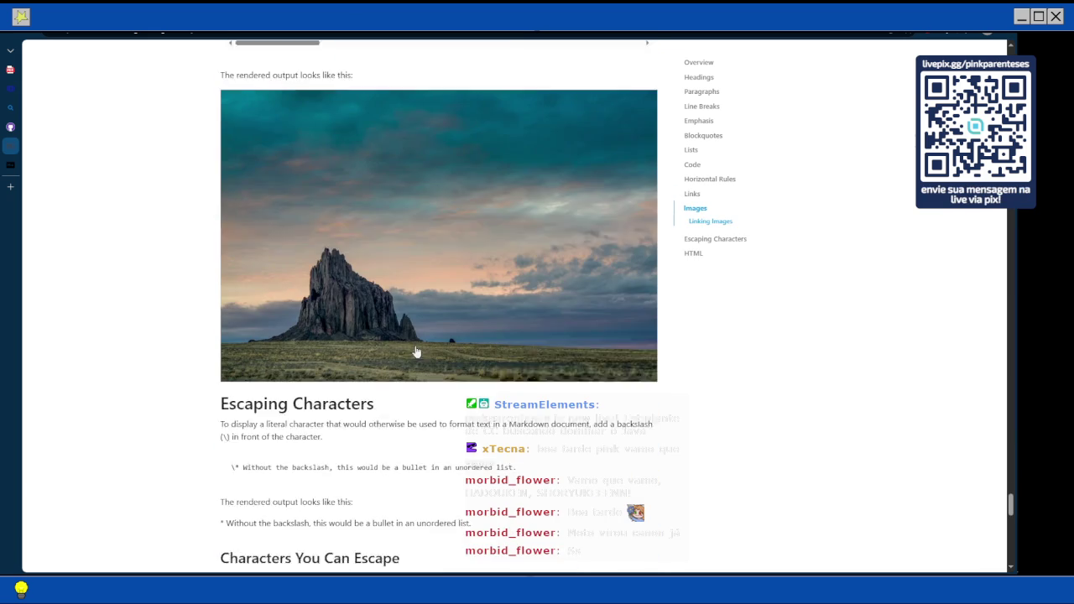
click(14, 165)
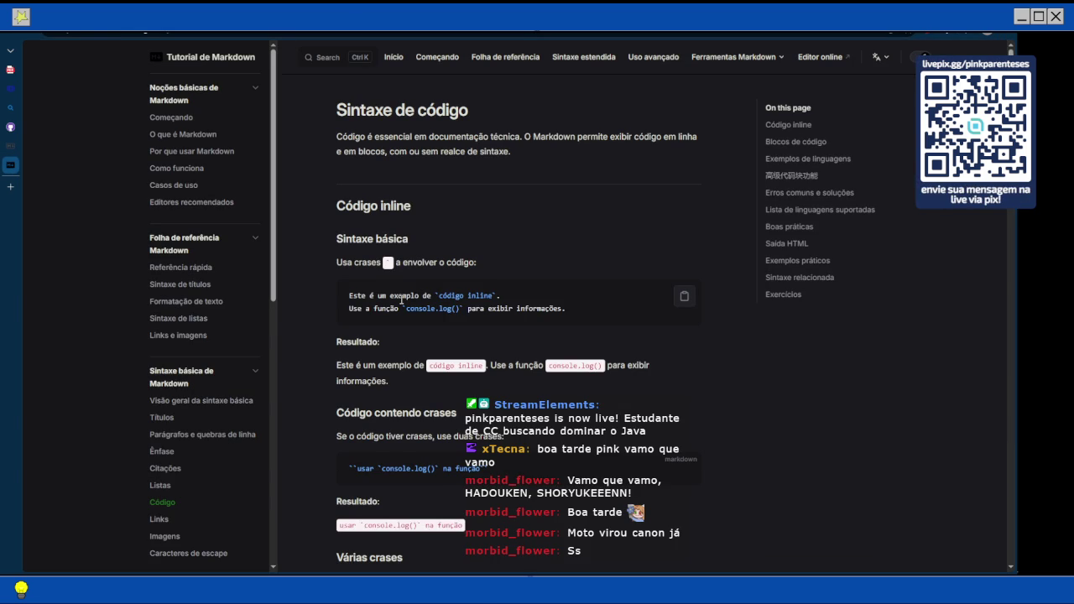
Read the language code-block examples down to 'Lista de linguagens suportadas', then return to Obsidian.
scroll(401, 300, down, 1)
scroll(401, 304, down, 1)
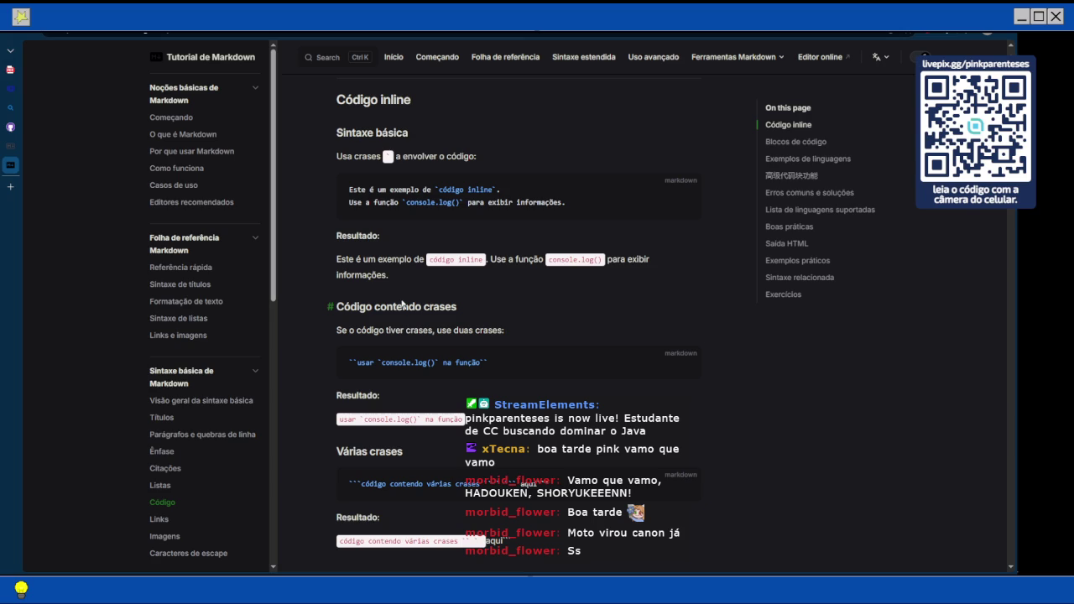
scroll(402, 304, down, 2)
scroll(402, 304, down, 1)
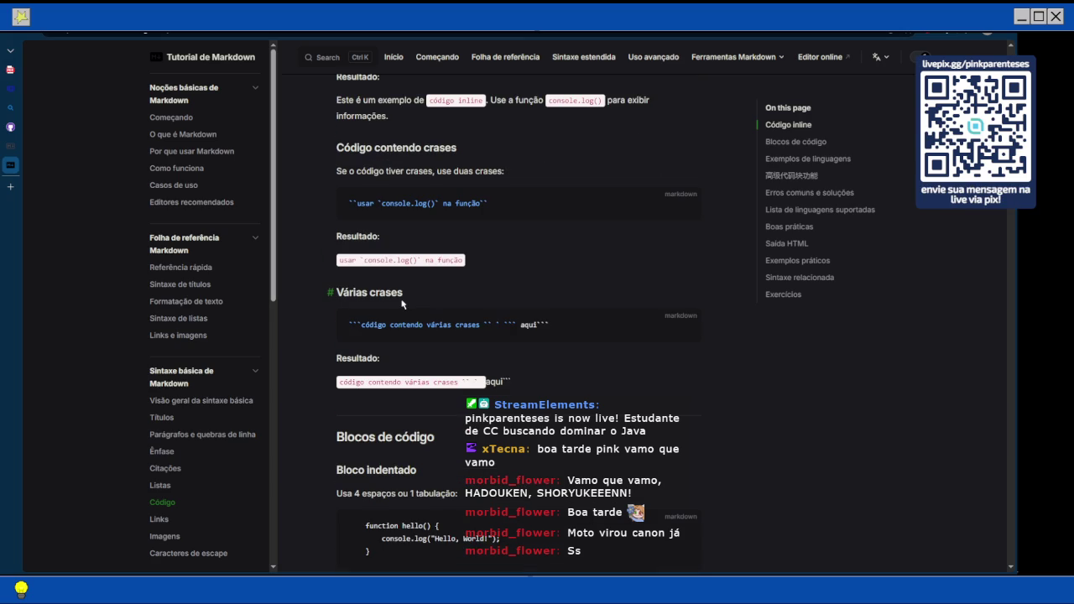
scroll(401, 304, down, 2)
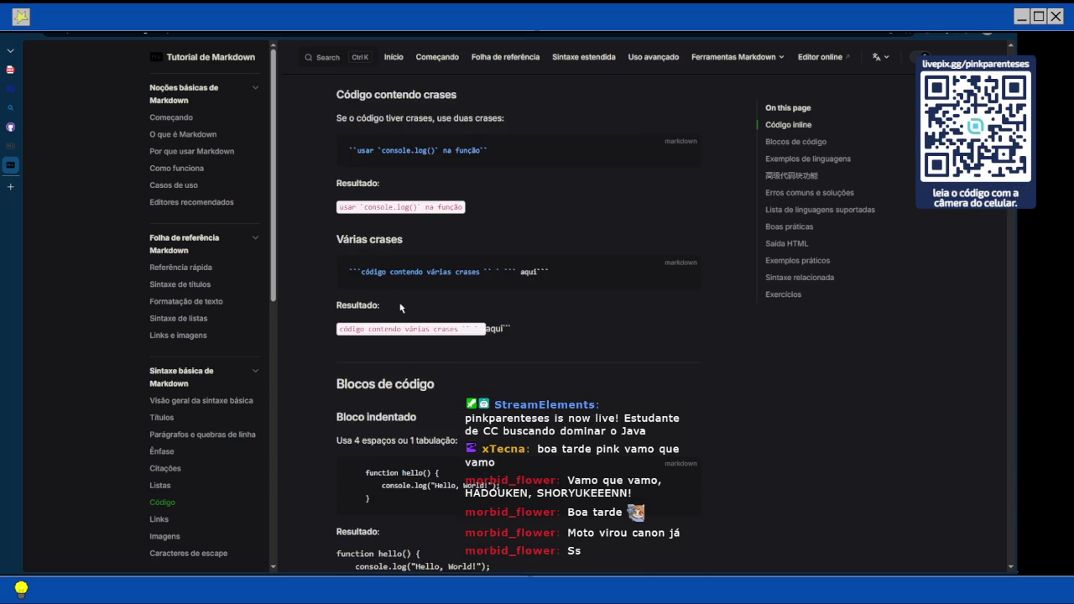
scroll(401, 308, down, 2)
scroll(401, 308, down, 2)
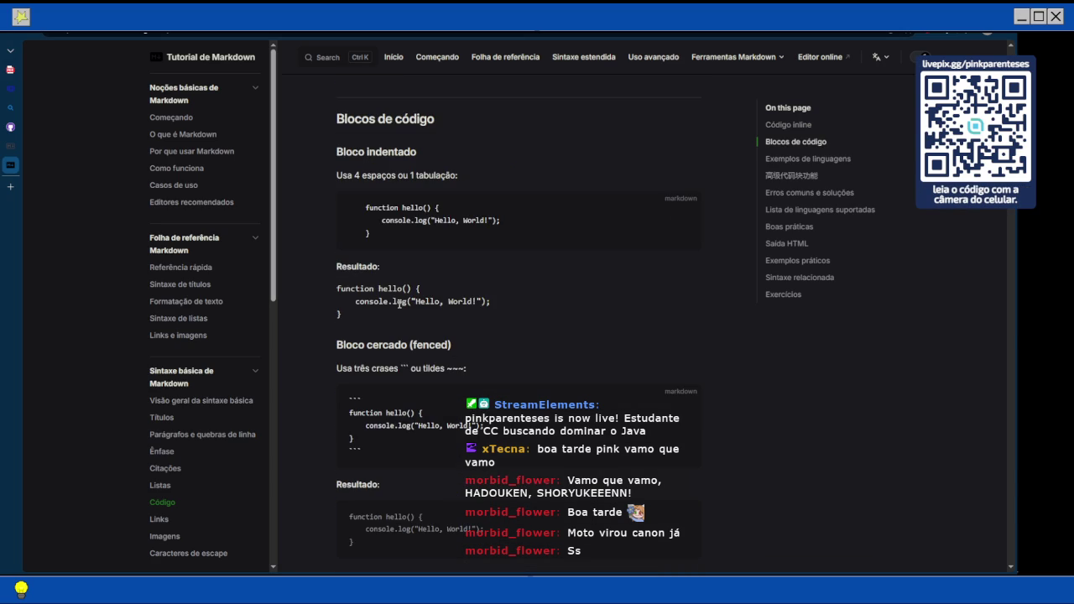
scroll(400, 304, down, 5)
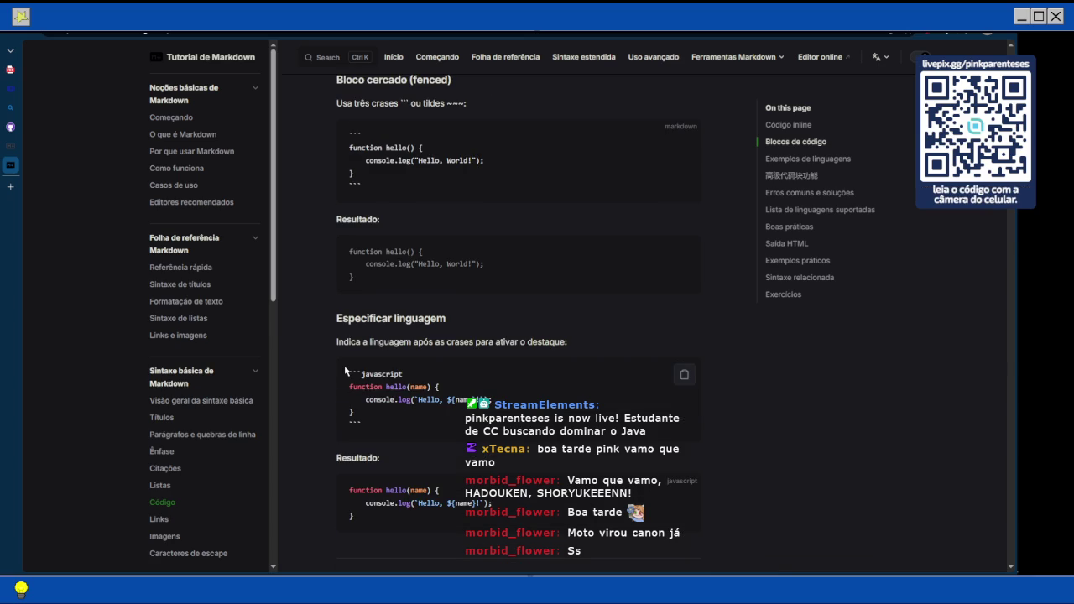
scroll(351, 371, down, 5)
scroll(351, 371, down, 8)
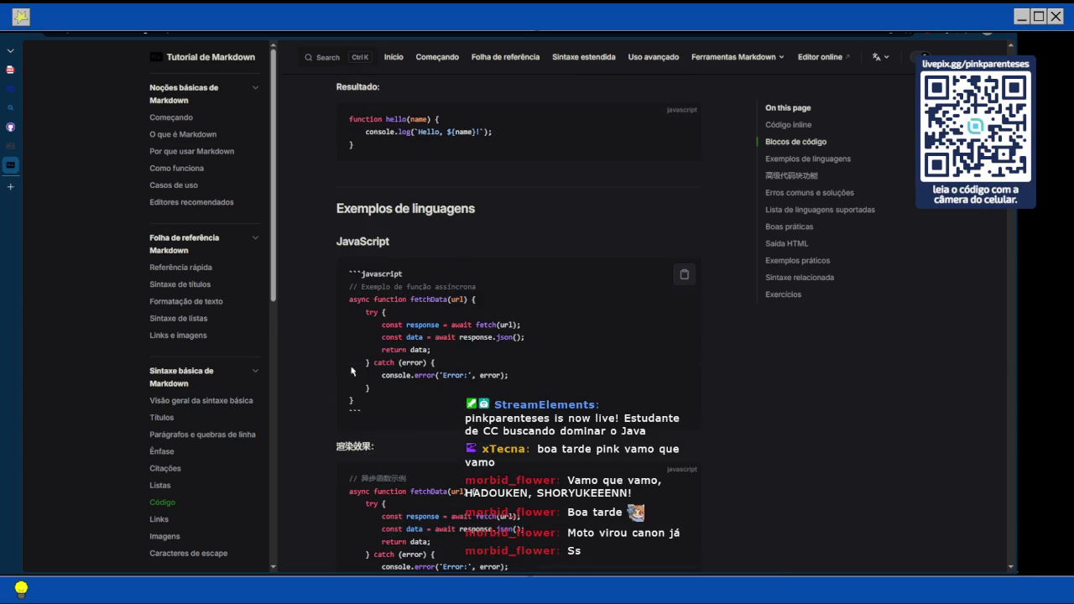
scroll(350, 371, down, 20)
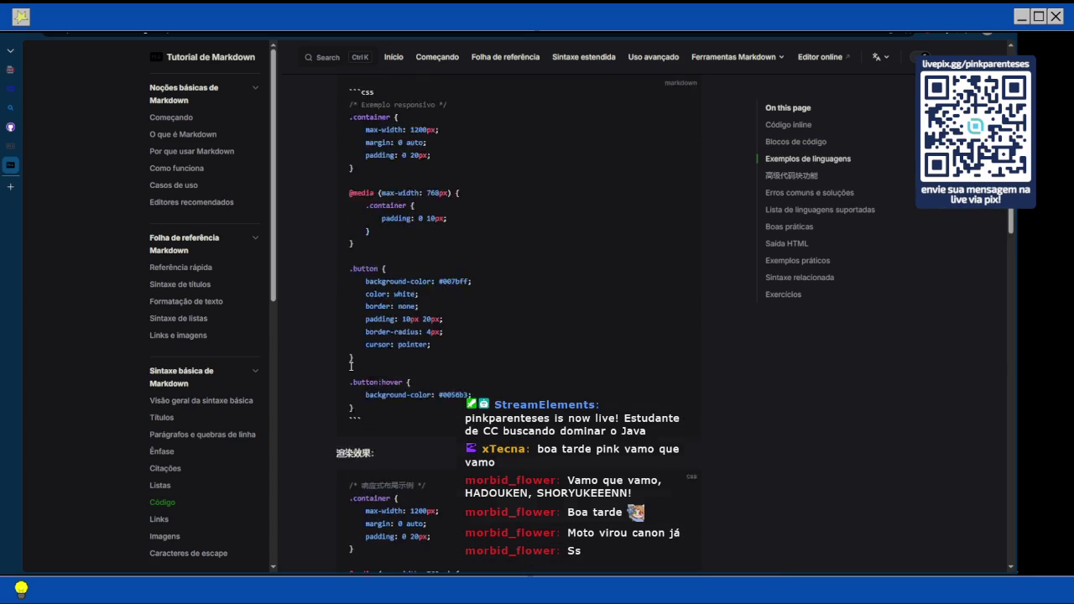
scroll(351, 367, down, 15)
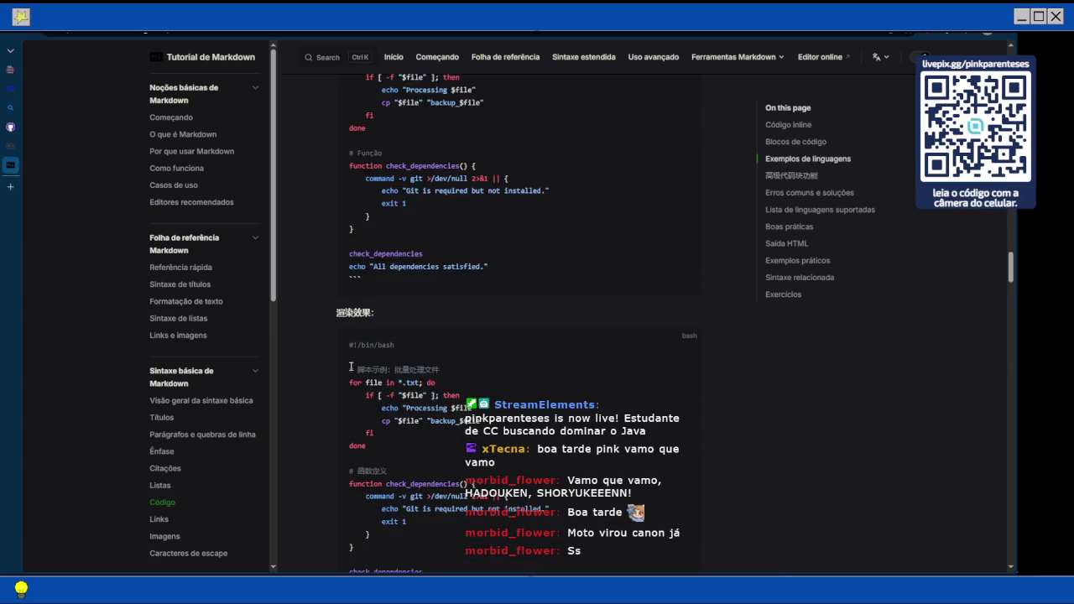
scroll(351, 369, up, 10)
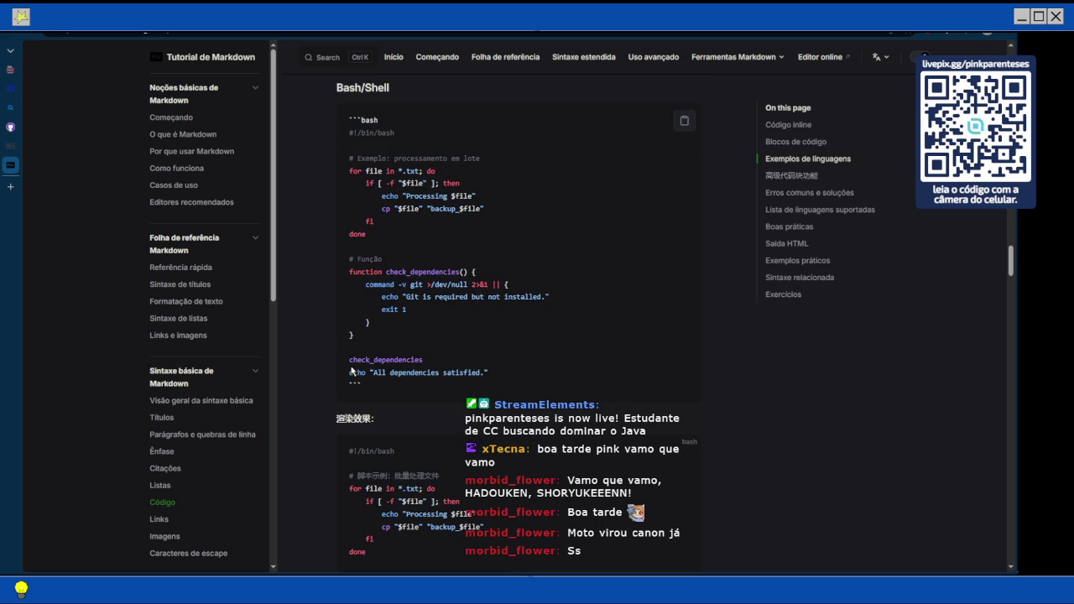
scroll(350, 371, up, 6)
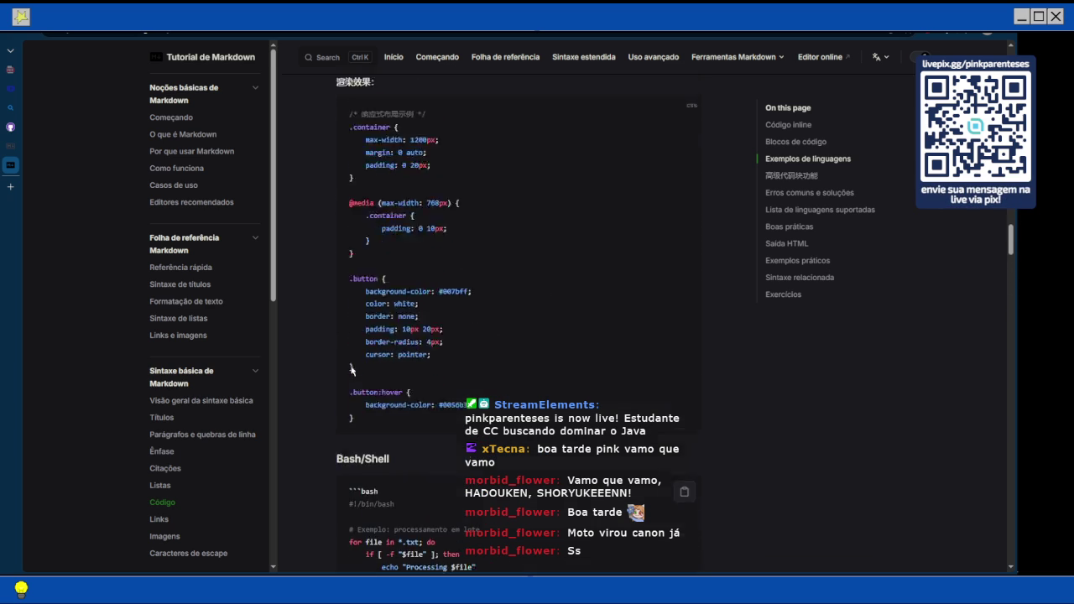
scroll(352, 370, up, 2)
scroll(351, 371, up, 3)
scroll(352, 371, down, 15)
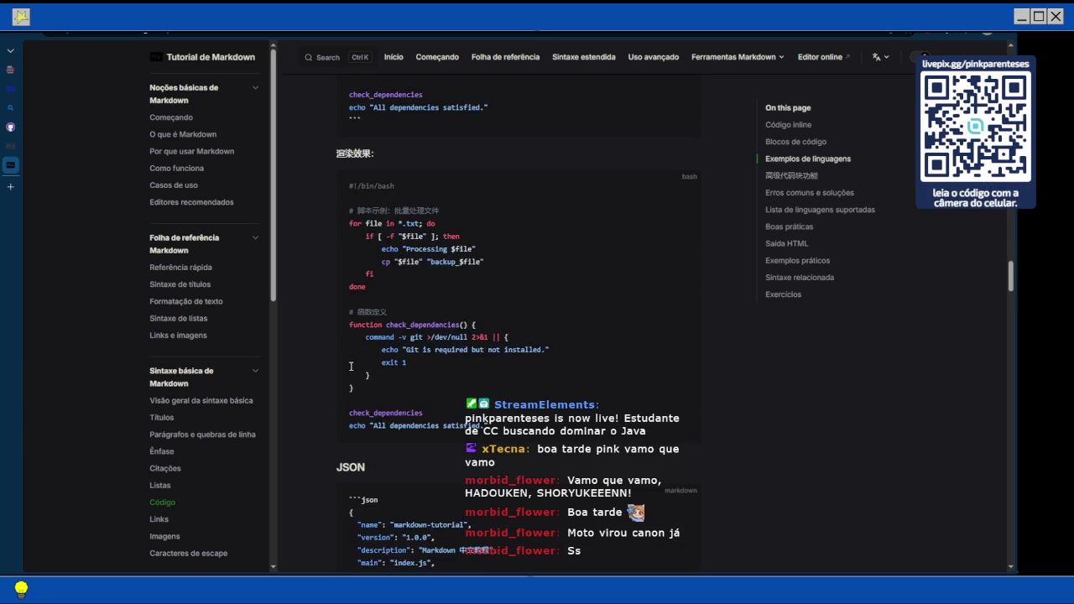
scroll(351, 366, up, 2)
scroll(351, 365, down, 8)
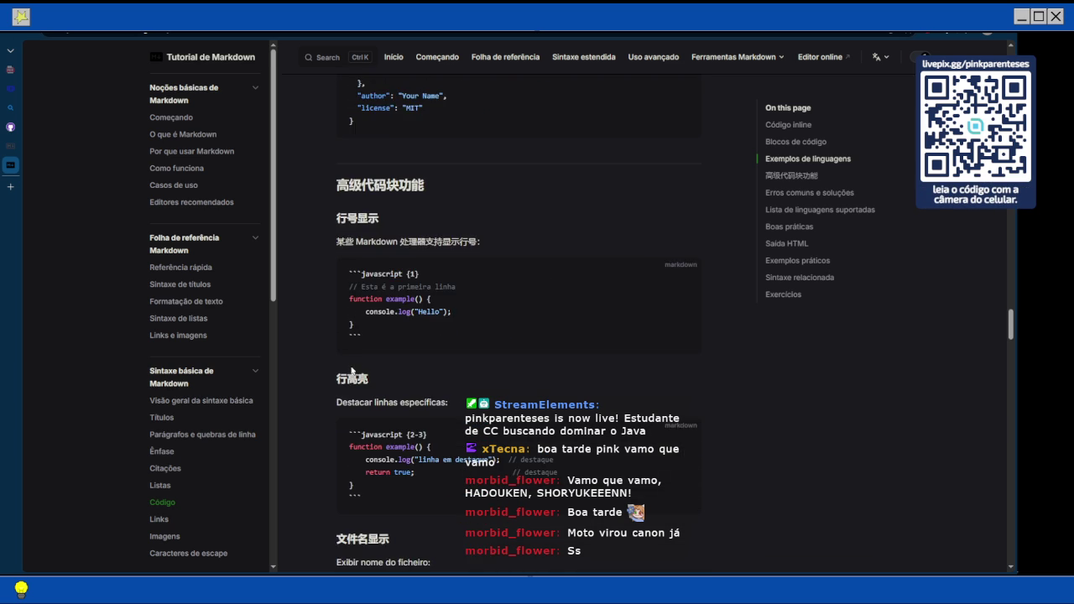
scroll(351, 371, down, 2)
scroll(352, 371, down, 8)
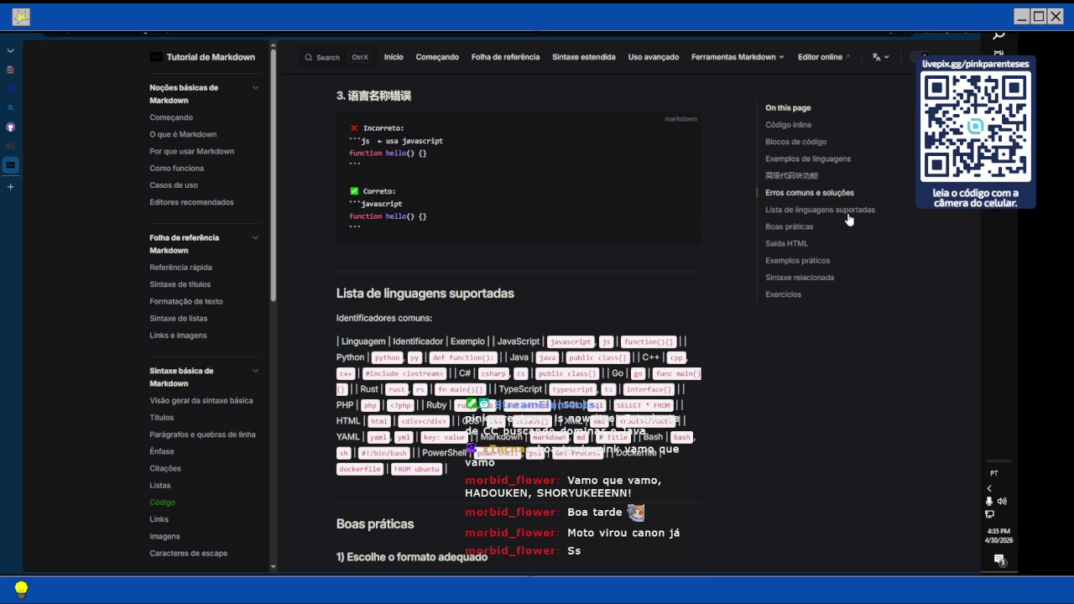
mouse_move(1013, 336)
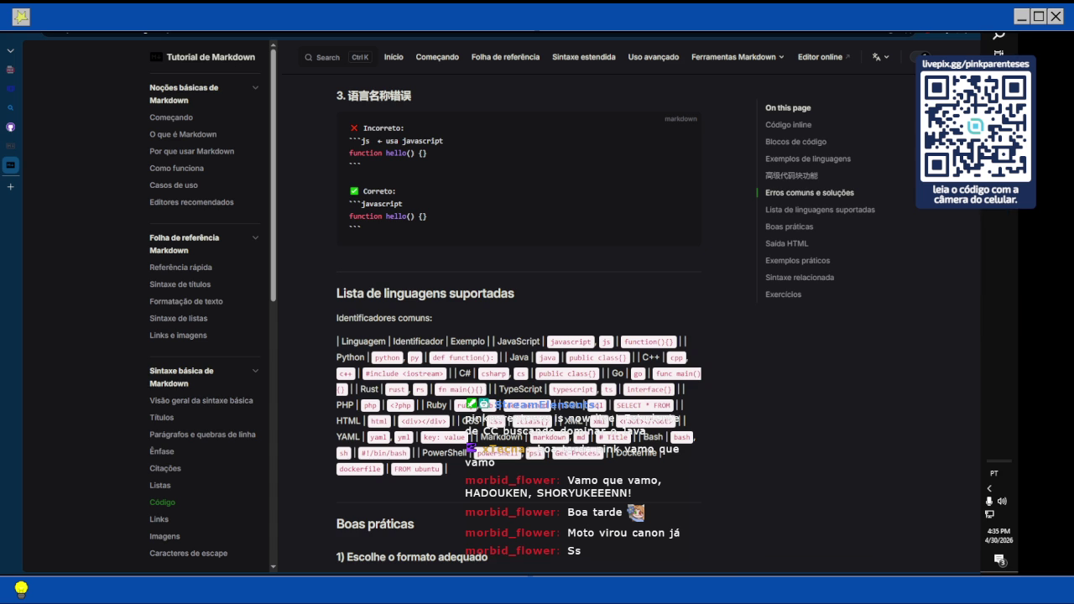
key(alt+Tab)
key(alt+Tab)
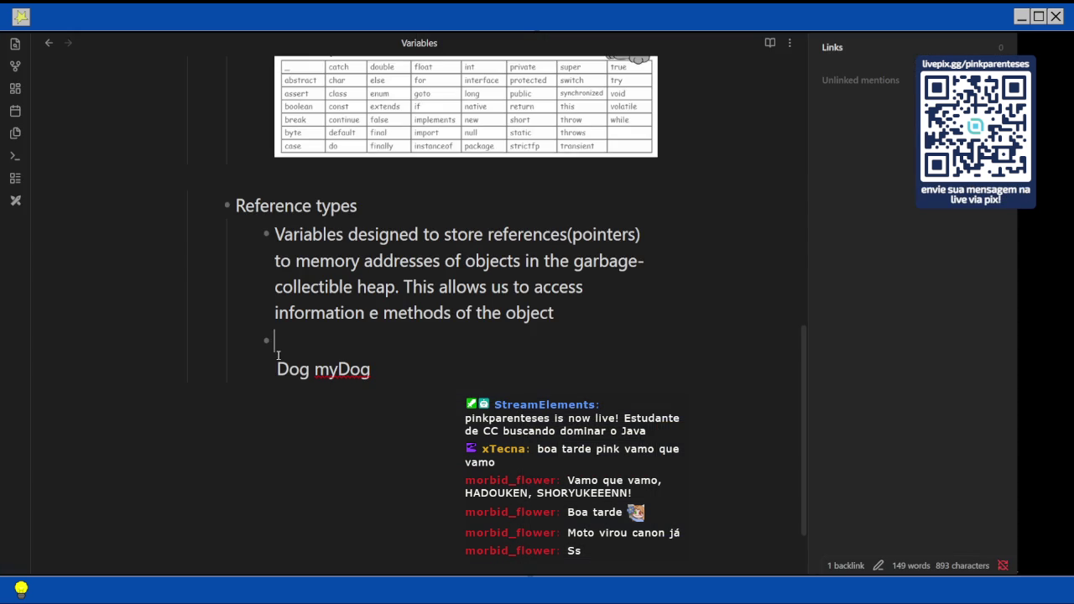
Replace the plain Dog myDog line with a java code block reading 'Dog myDog = new Dog();'.
text(```)
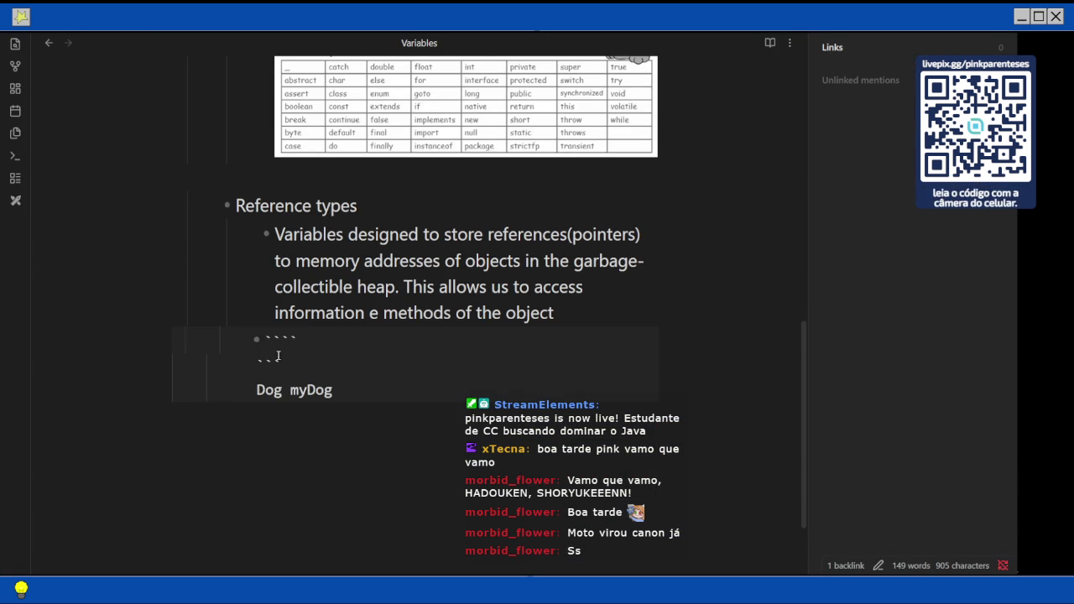
text(java)
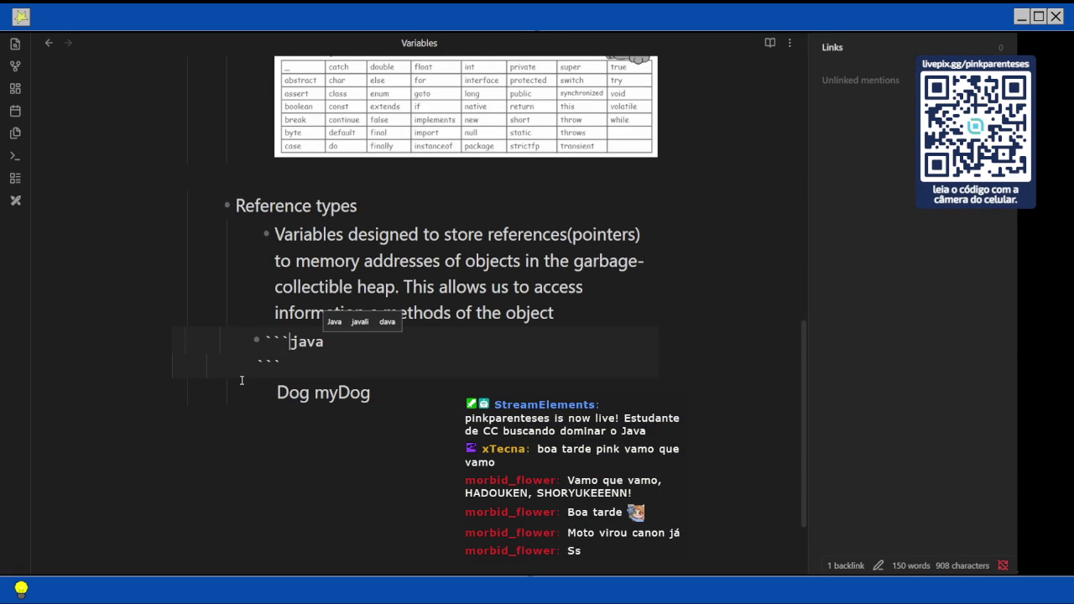
click(241, 380)
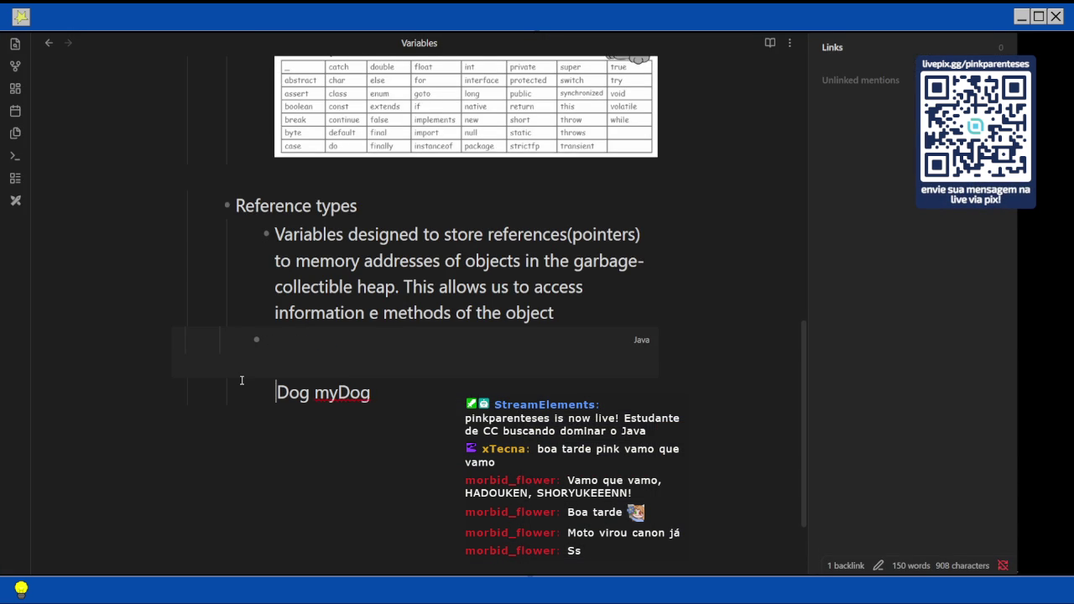
key(shift+End)
key(BackSpace)
key(Up)
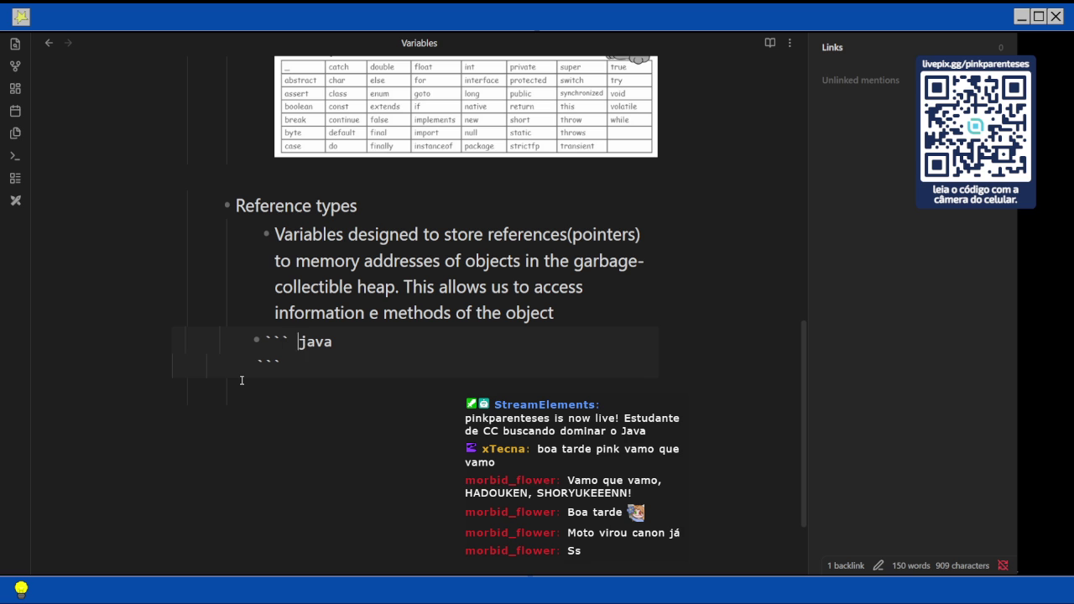
key(Return)
text(Dog myDog = )
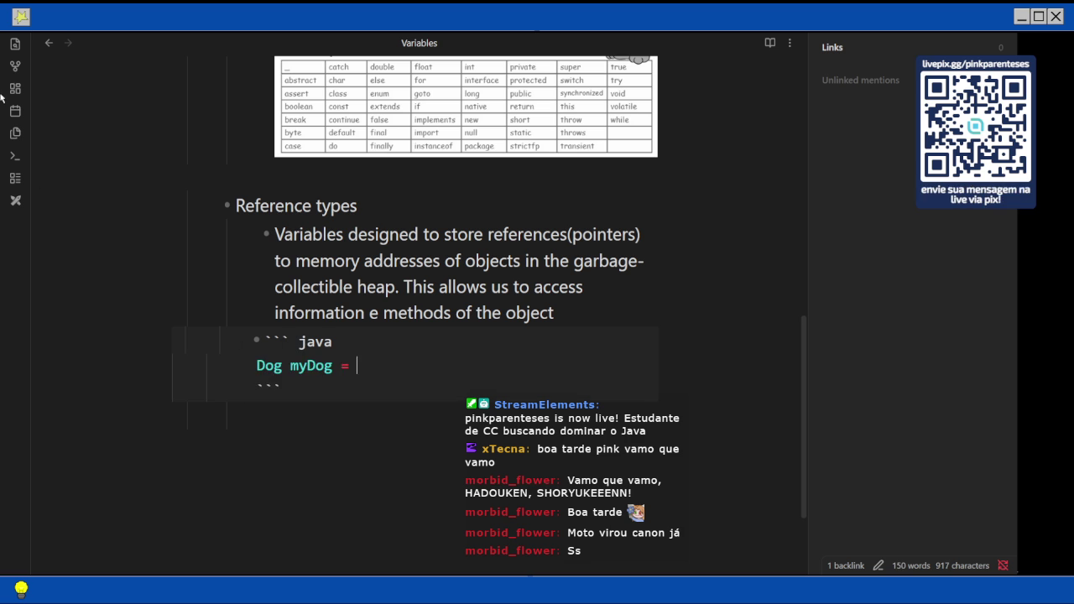
text(new Do)
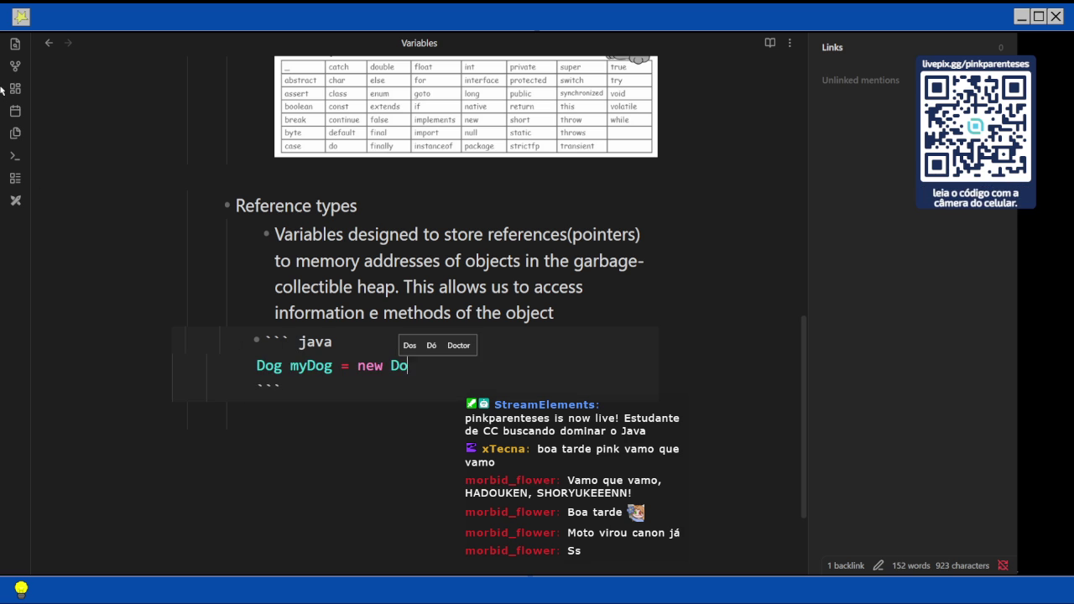
text(g();)
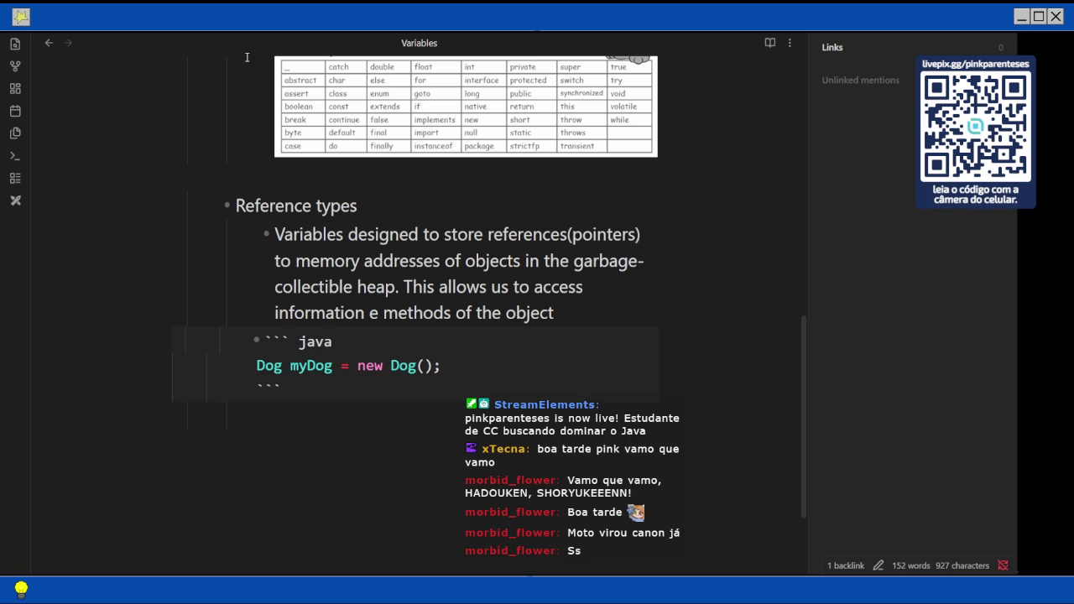
key(alt+Tab)
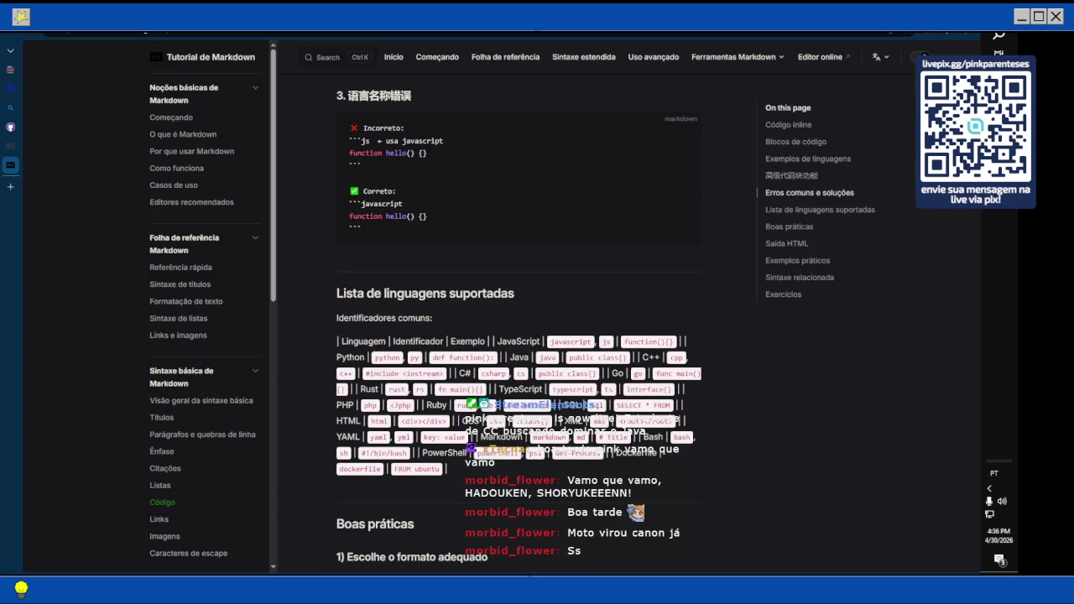
Close the Markdown reference tabs in the vertical tab strip.
mouse_move(16, 157)
click(63, 146)
click(120, 126)
click(120, 127)
click(120, 127)
click(120, 108)
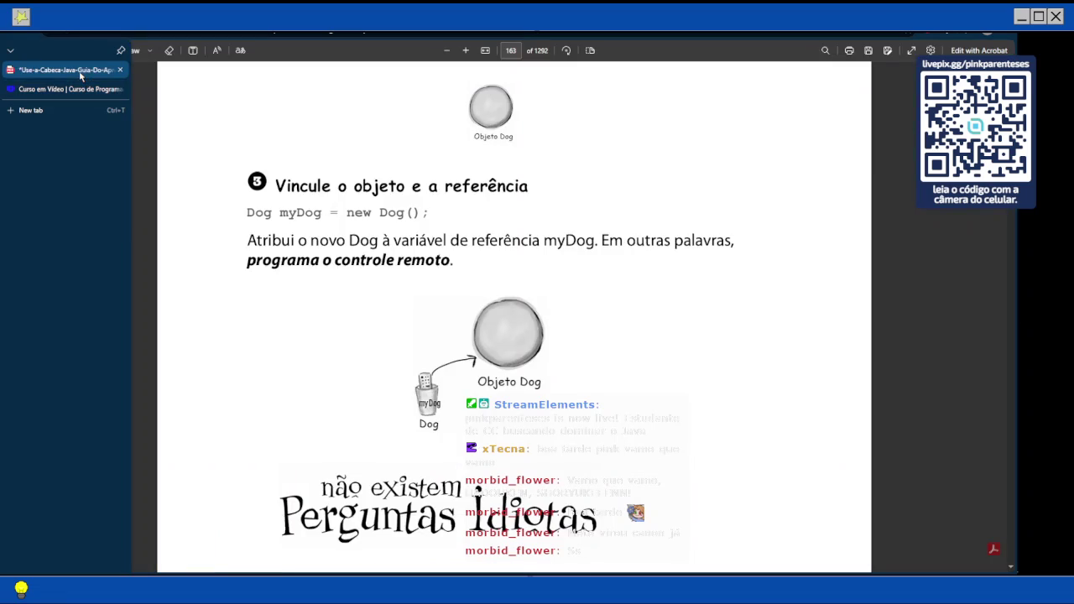
Scroll the Java book PDF up to page 162, 'Declare uma variável de referência'.
scroll(311, 251, up, 4)
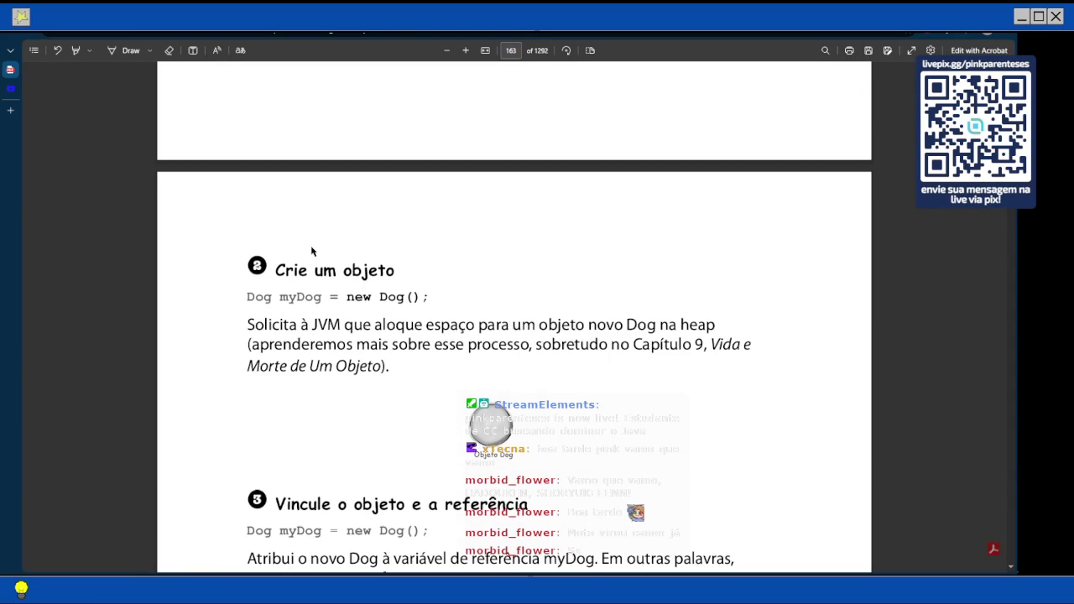
scroll(312, 251, up, 4)
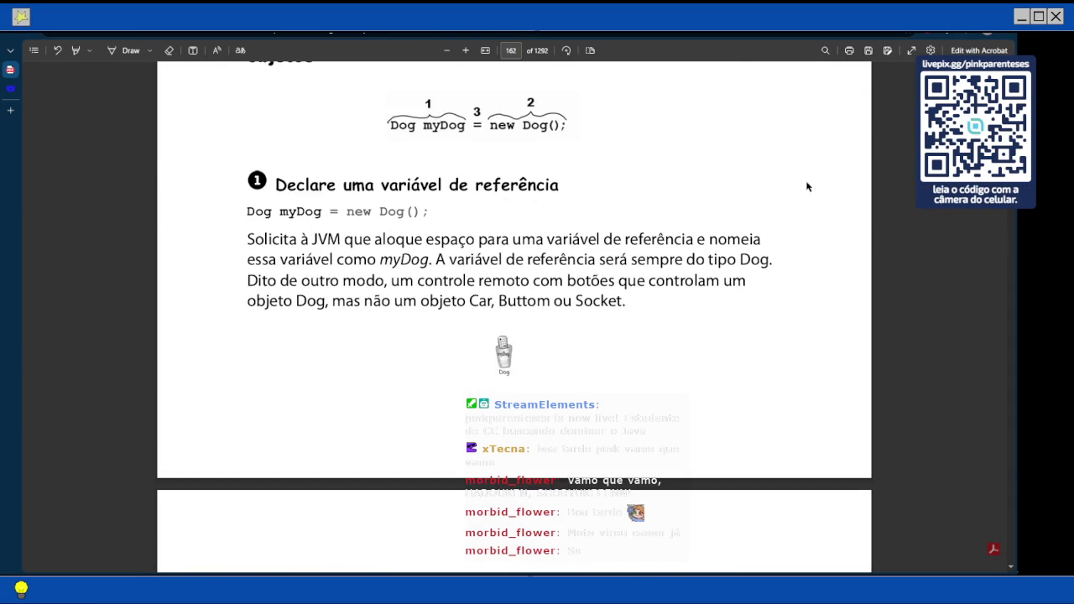
mouse_move(1012, 294)
mouse_move(998, 164)
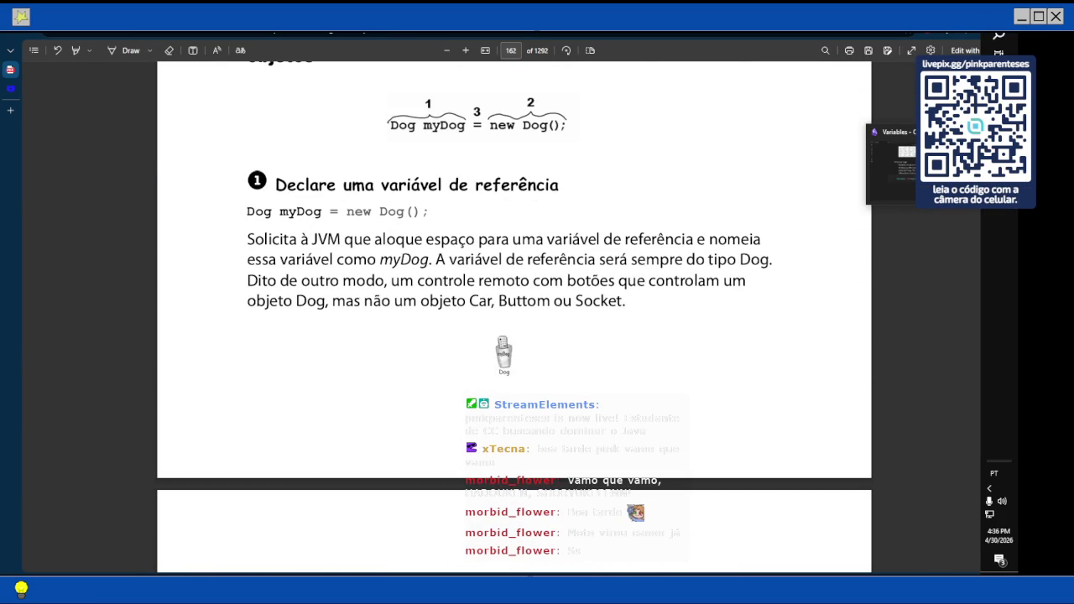
Add the line 'How to create and reference variable/object (ex):' above the code block.
click(266, 341)
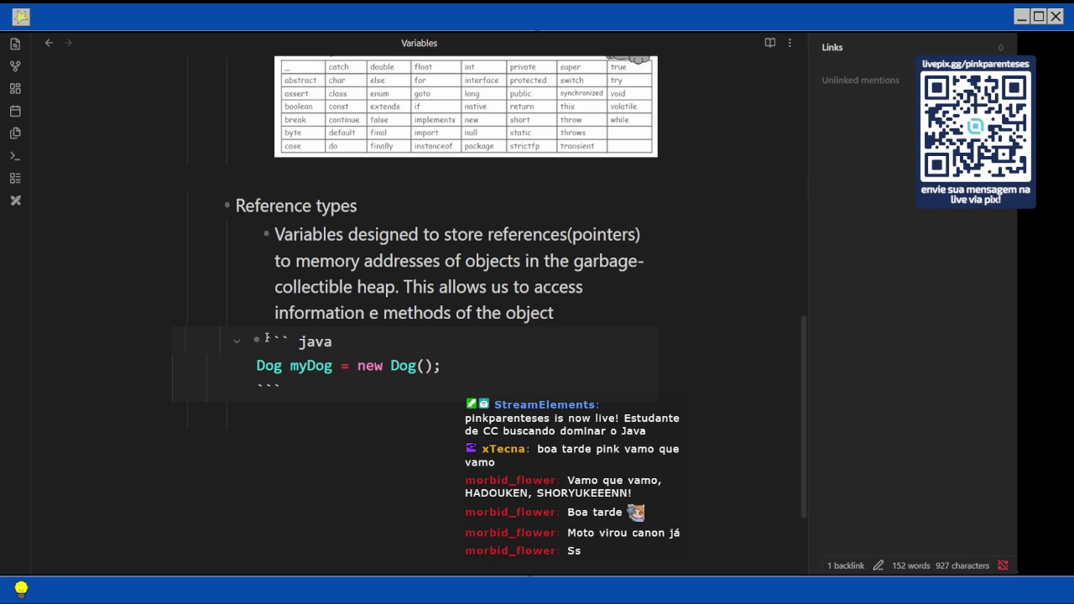
key(Return)
click(267, 338)
text(How to c)
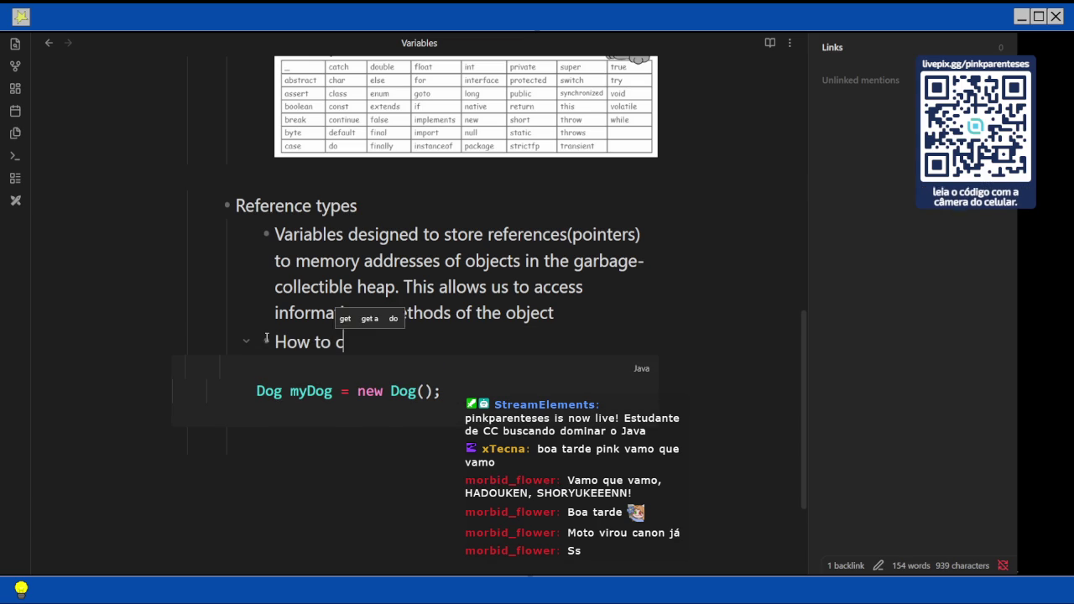
text(reate and var)
key(BackSpace)
key(BackSpace)
key(BackSpace)
text(reference )
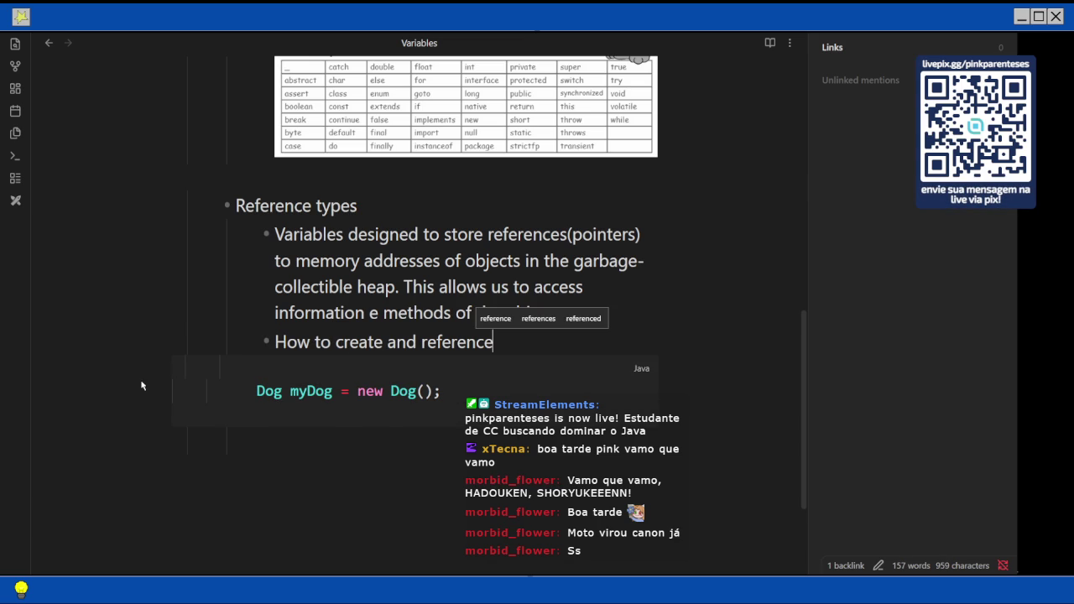
text(variable/)
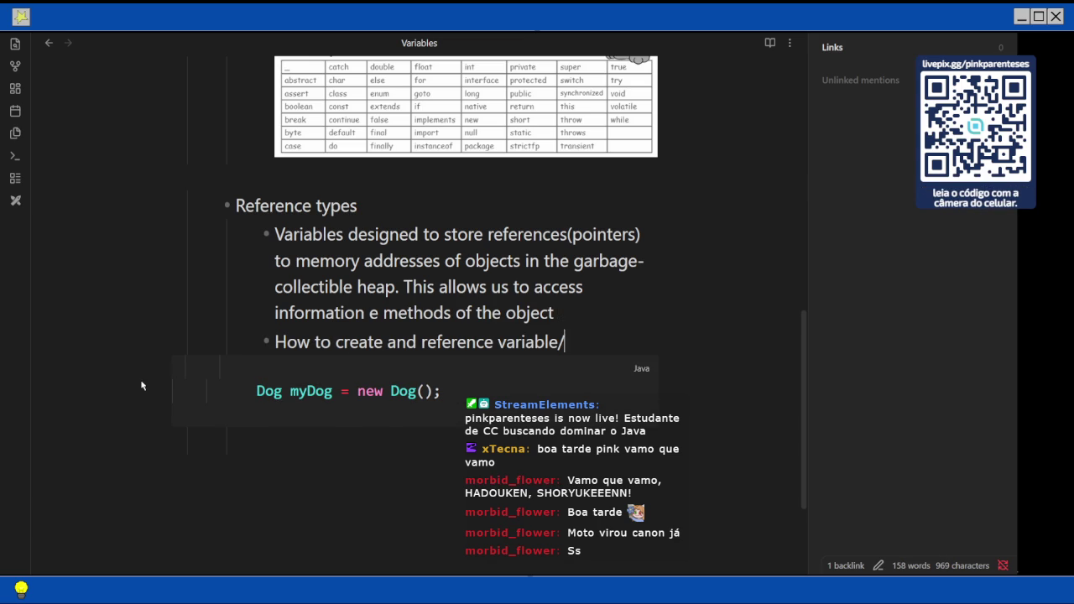
text(objet)
key(BackSpace)
text(c)
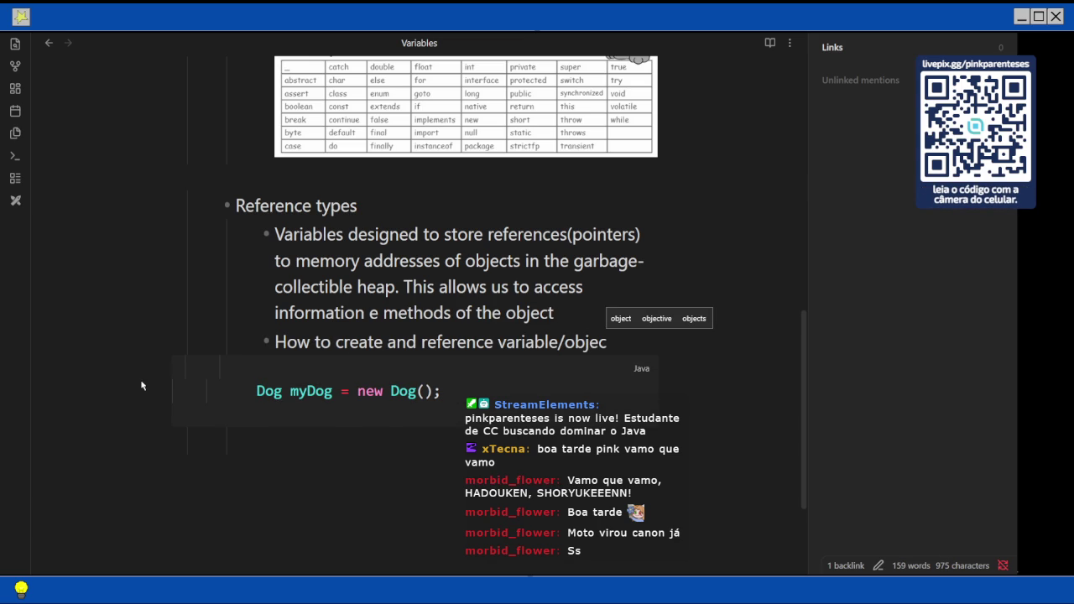
text(t (ex)
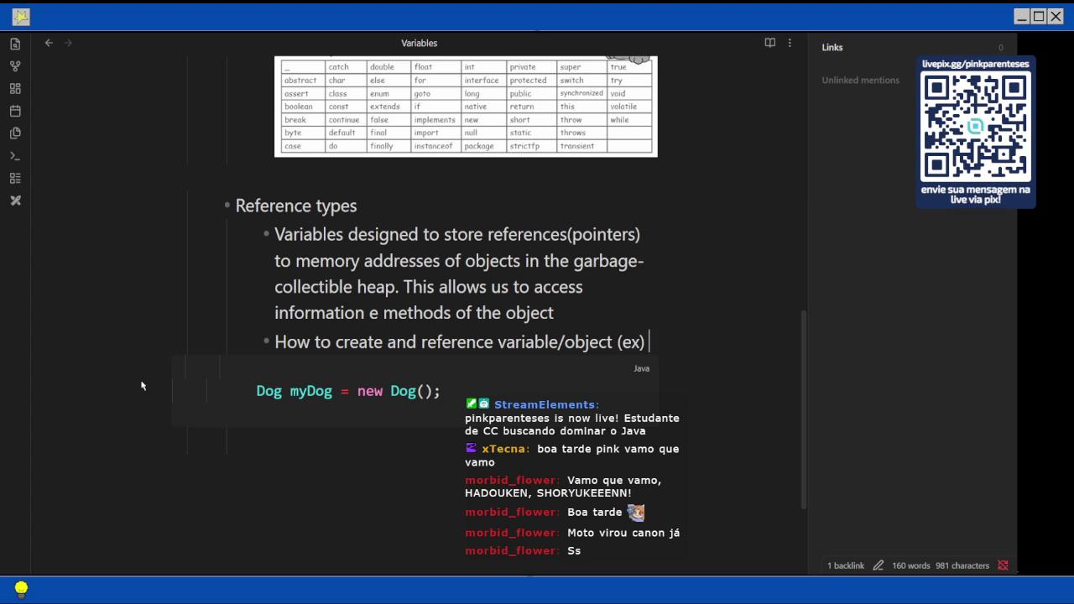
key(Right)
text(:)
Duplicate 'Dog myDog' onto a new line inside the java code block.
key(Down)
key(Down)
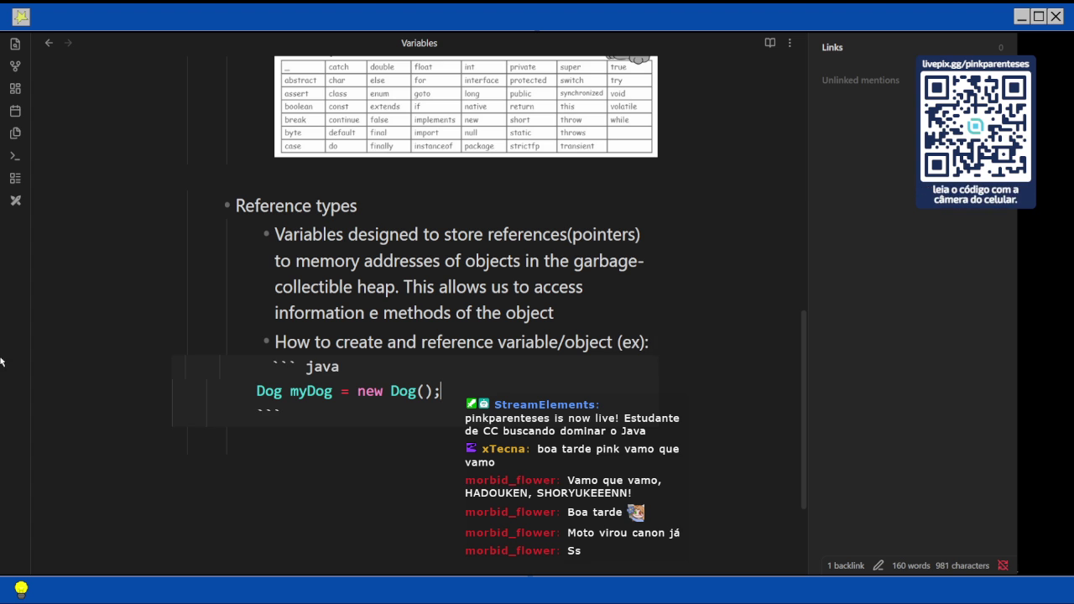
key(Left)
key(Left)
key(Left)
key(Right)
key(shift+Home)
key(ctrl+c)
key(End)
key(Return)
key(ctrl+v)
Annotate it '- creates a 'myDog' variable/object from type Dog' and begin a '= - specifies atribuittion' line.
text(- crat)
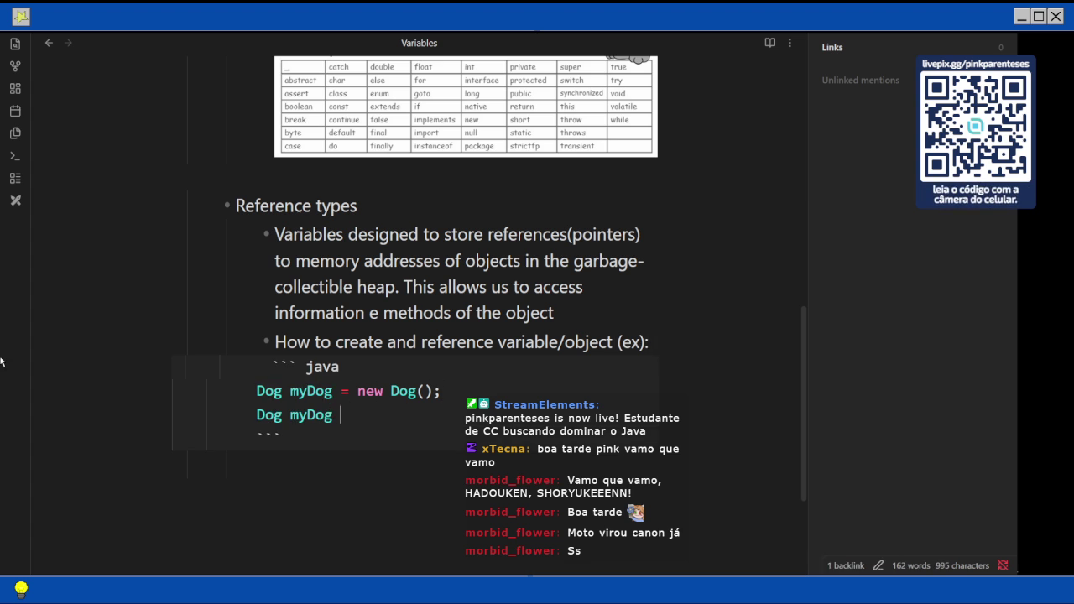
text(es)
key(BackSpace)
key(BackSpace)
key(BackSpace)
text(eates a )
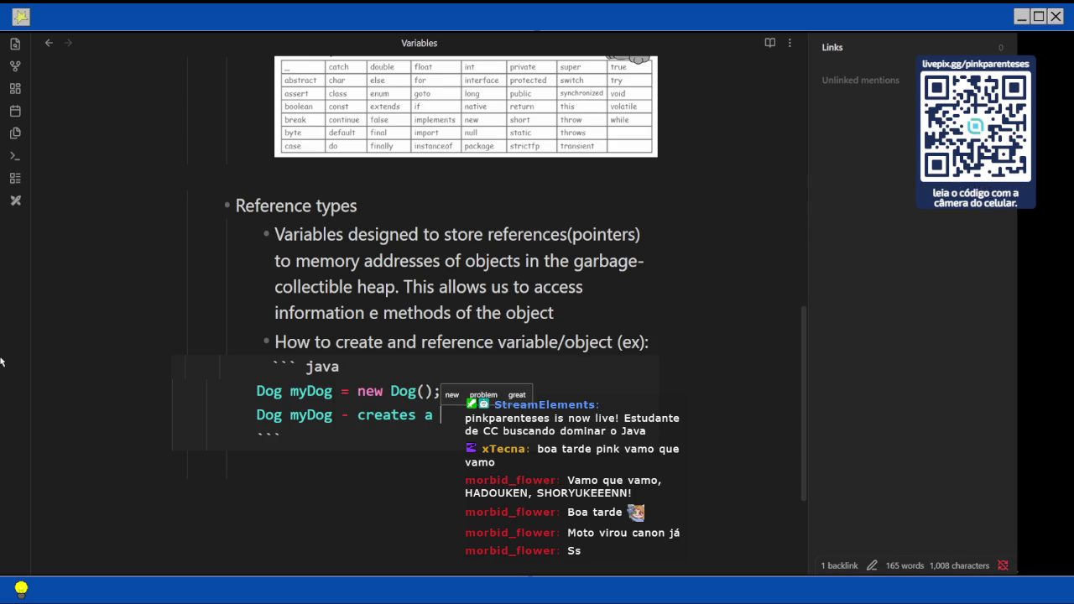
text('m)
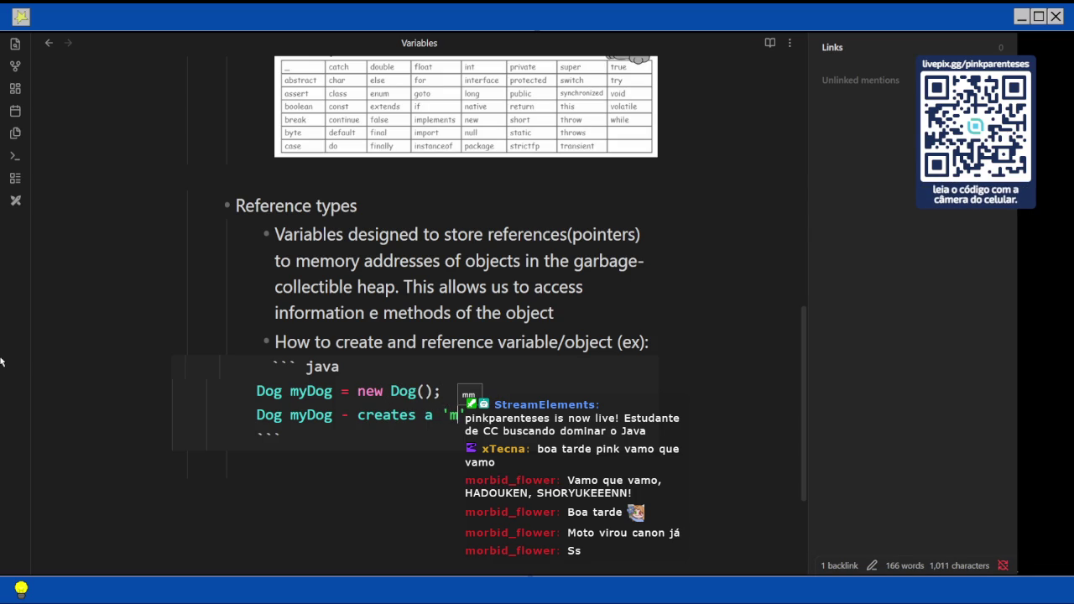
text(yDog')
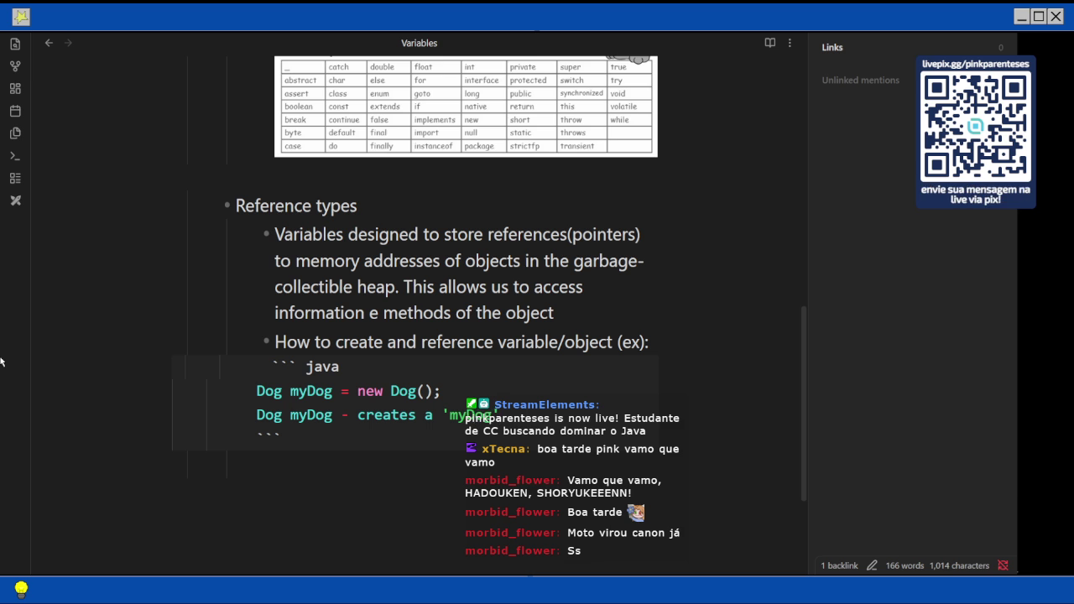
text( varia)
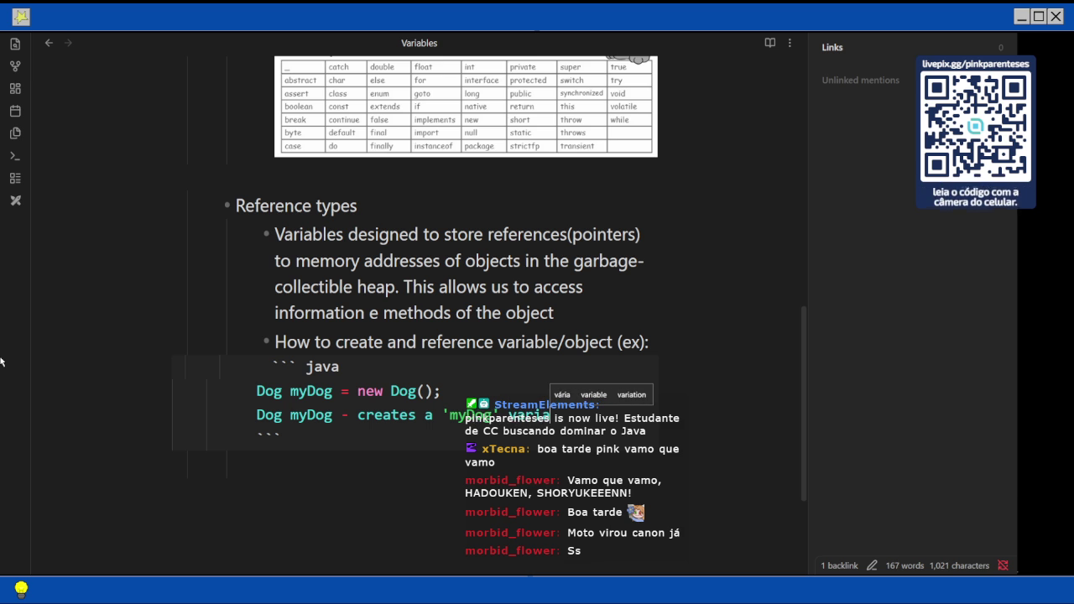
text(ble/ob)
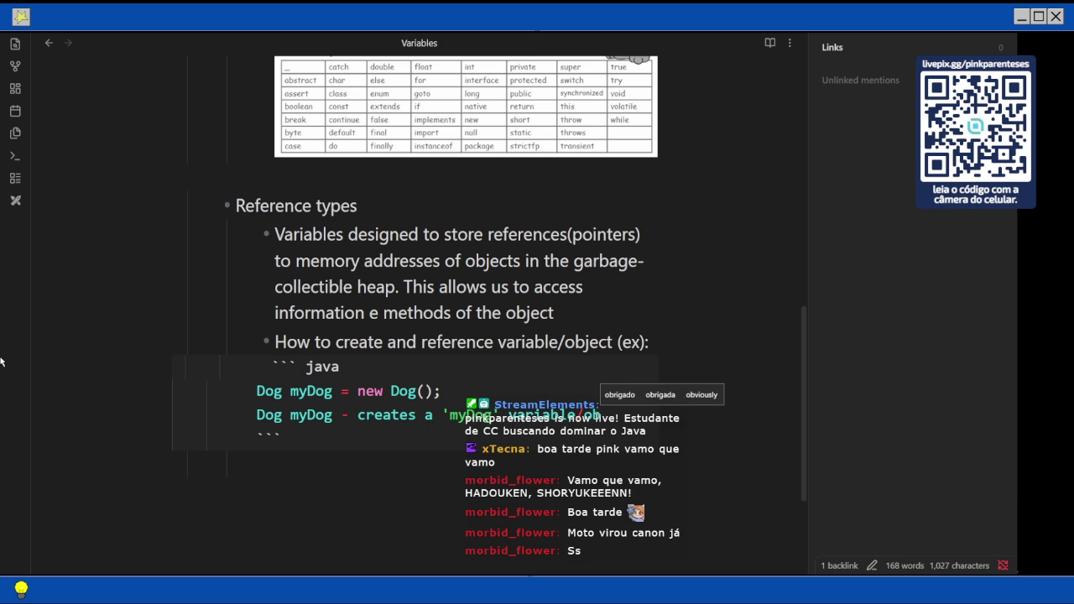
text(ject)
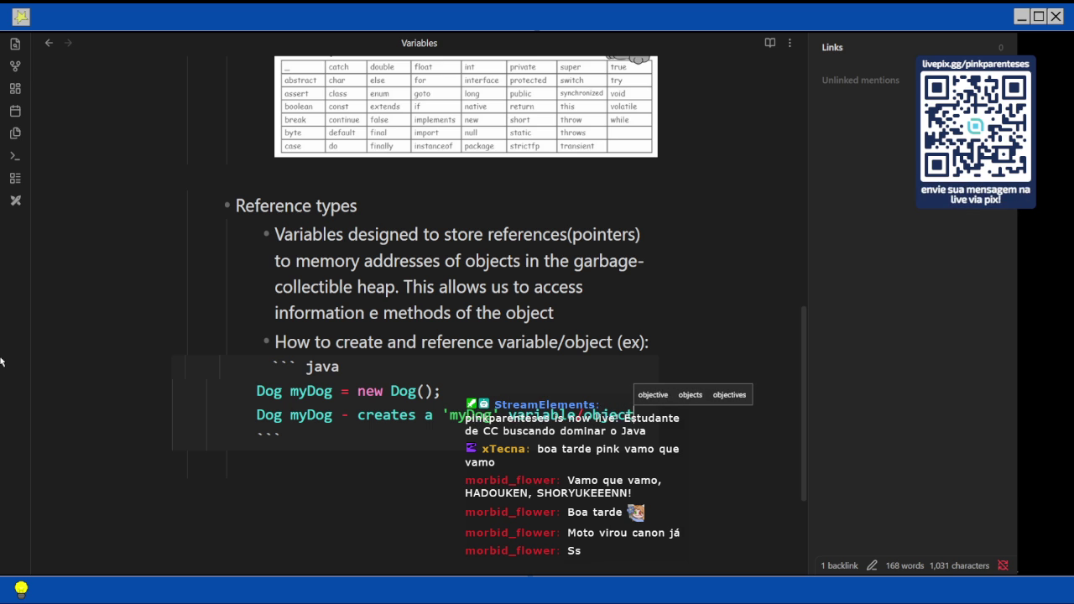
text( from )
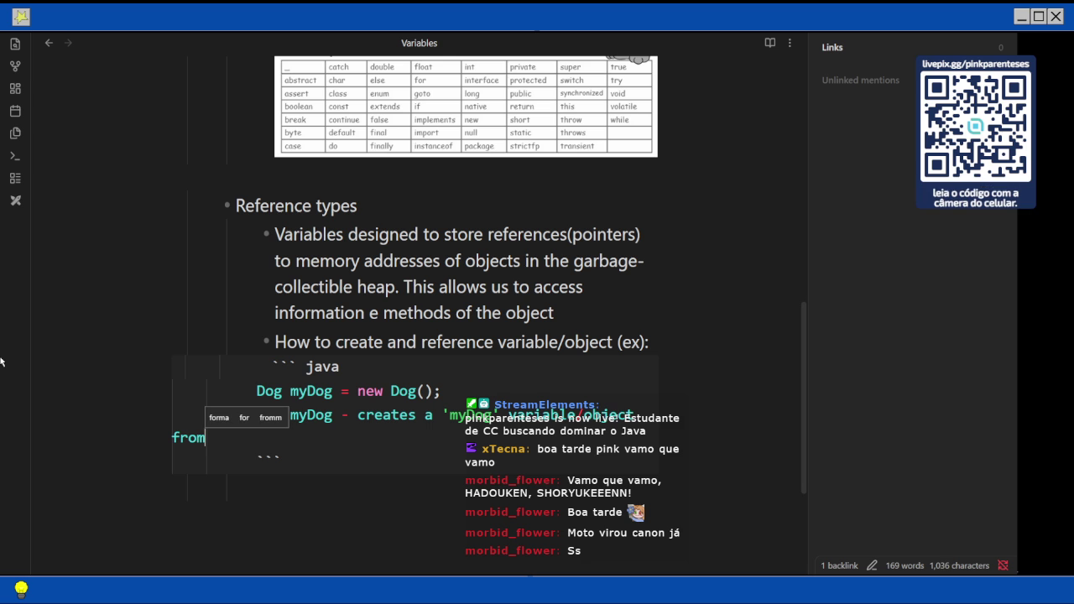
text(type Dog)
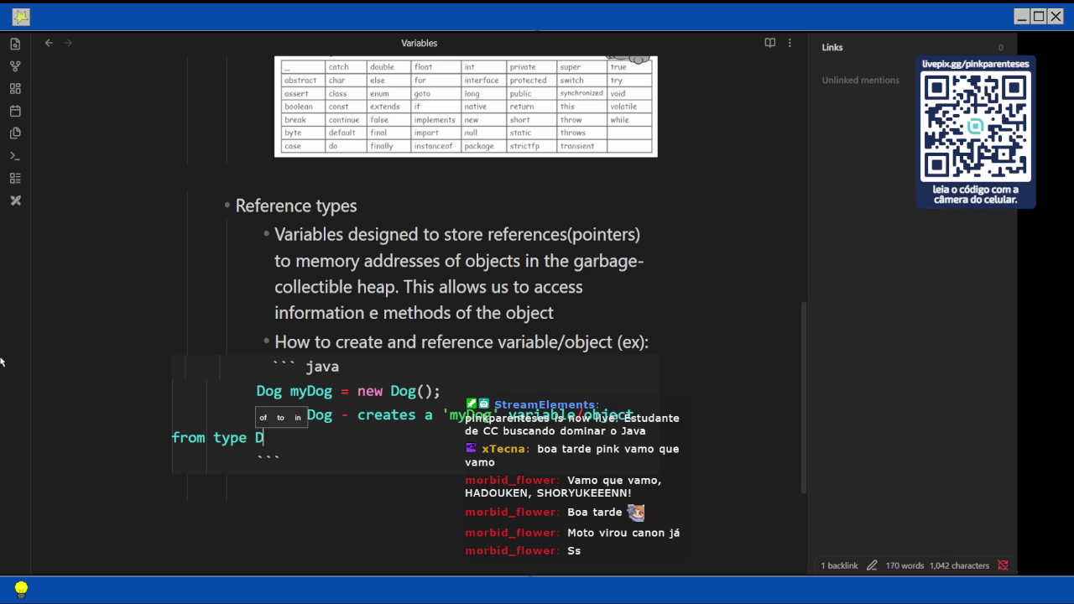
key(Return)
key(Return)
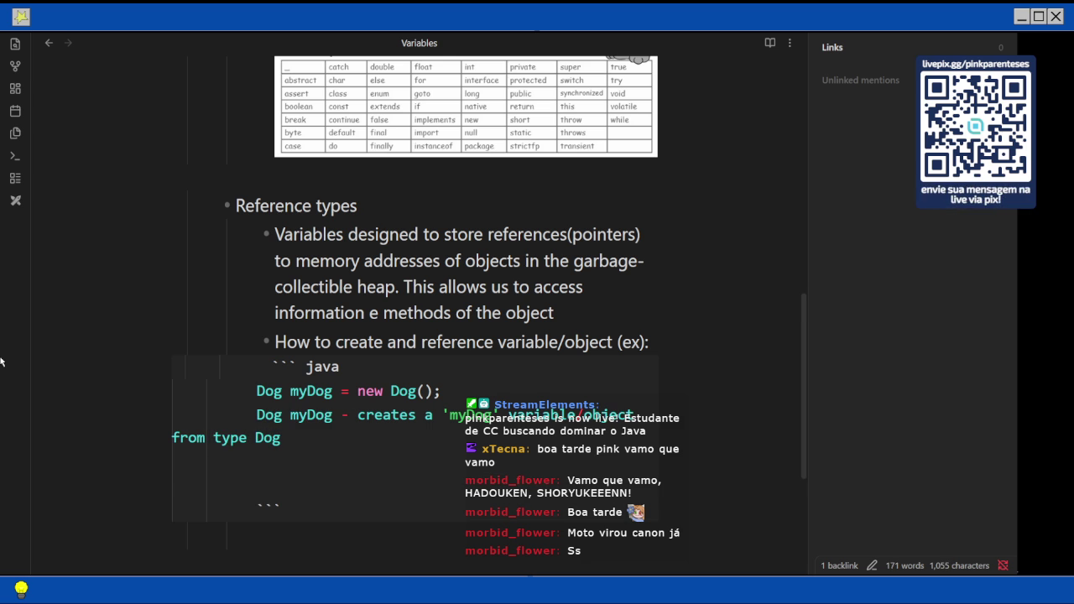
text(=)
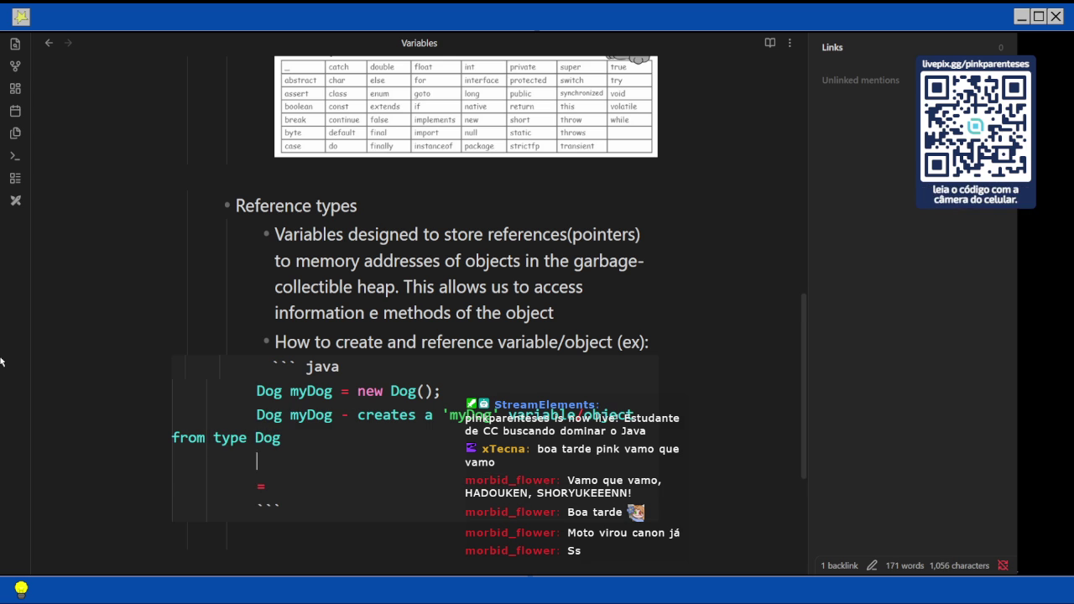
text( - specifies )
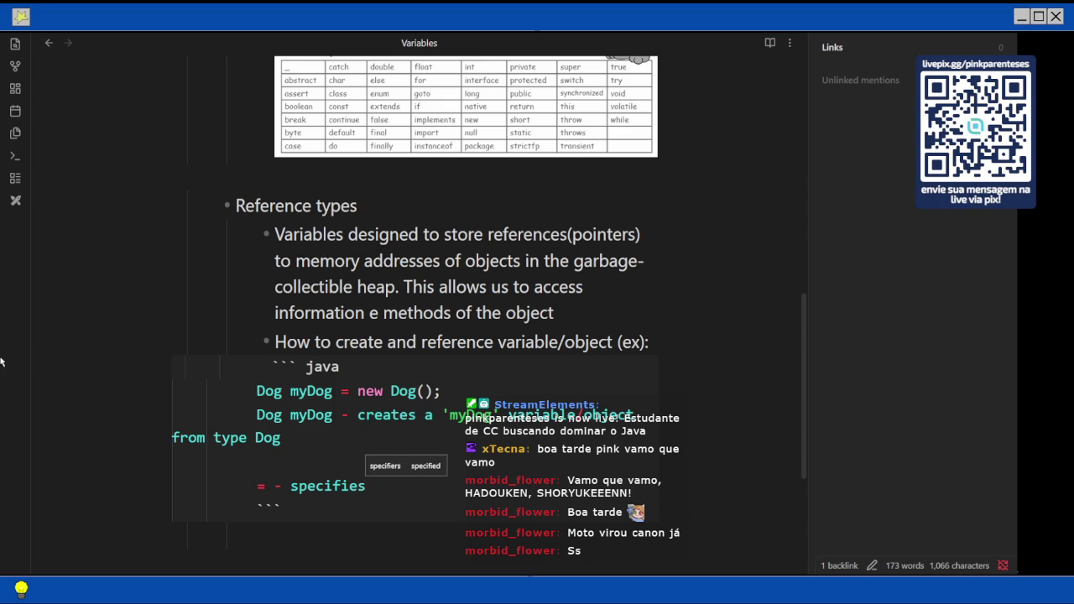
text( atribui)
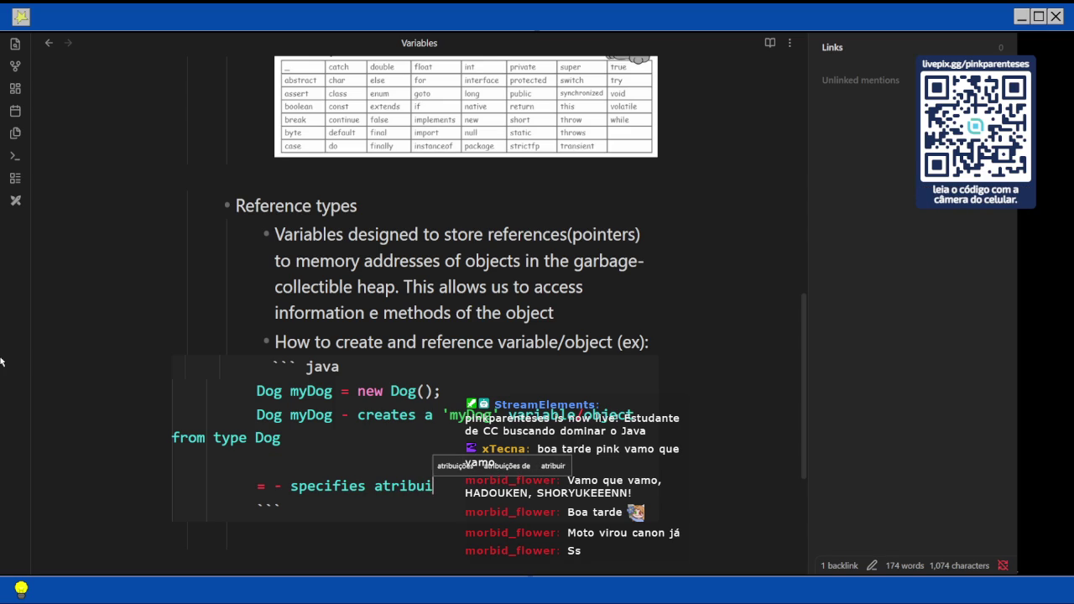
text(ttion)
Replace the dashes with parentheses around the '= specifies atribuittion' and 'creates' annotations.
scroll(436, 307, down, 3)
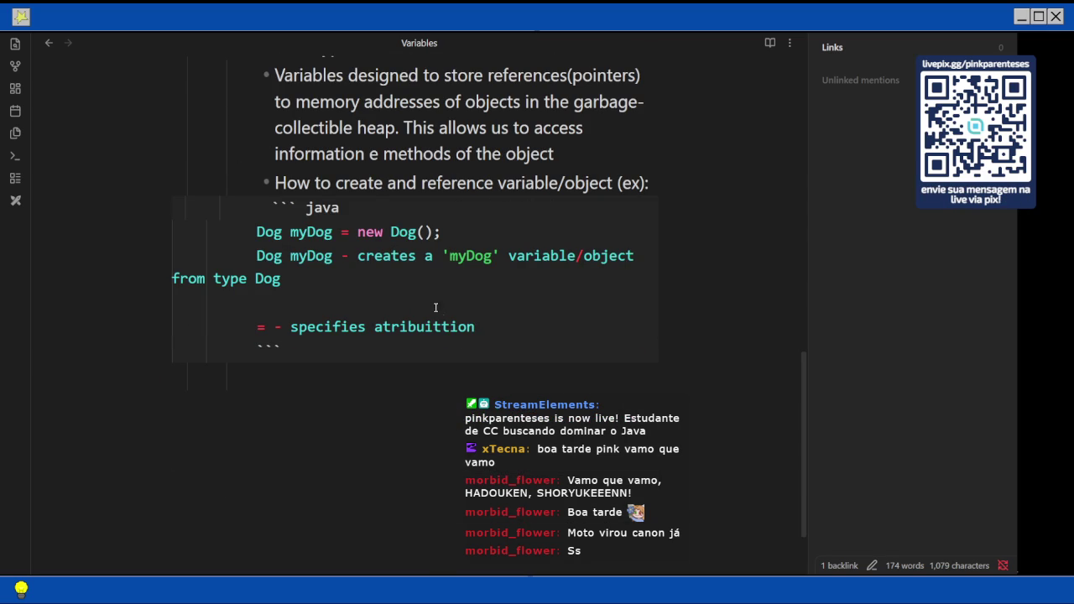
key(Return)
key(Up)
key(Right)
key(Right)
key(Delete)
key(Delete)
text(()
key(End)
text())
key(Up)
key(Up)
key(Up)
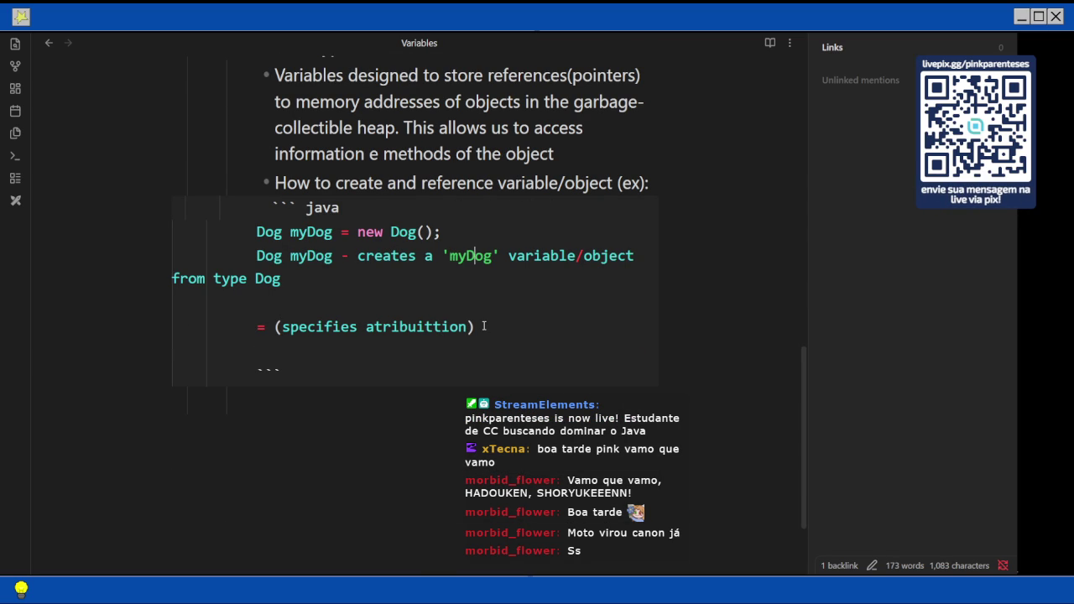
key(Left)
key(Left)
key(Left)
key(BackSpace)
key(BackSpace)
text(()
key(End)
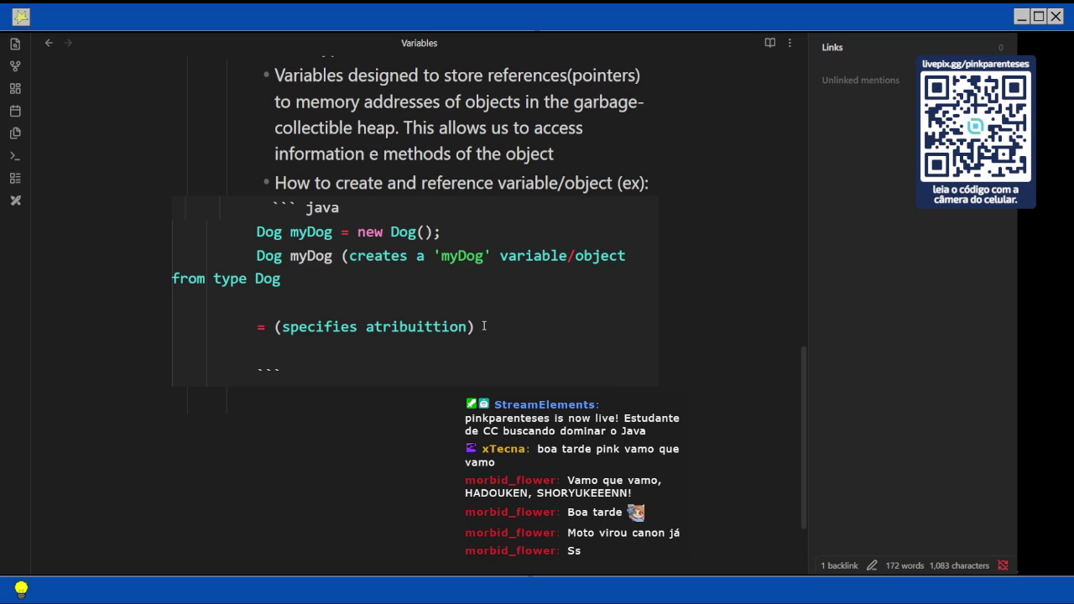
text())
Adjust the quotes around myDog and delete '/object' from the creates annotation.
key(Up)
key(Home)
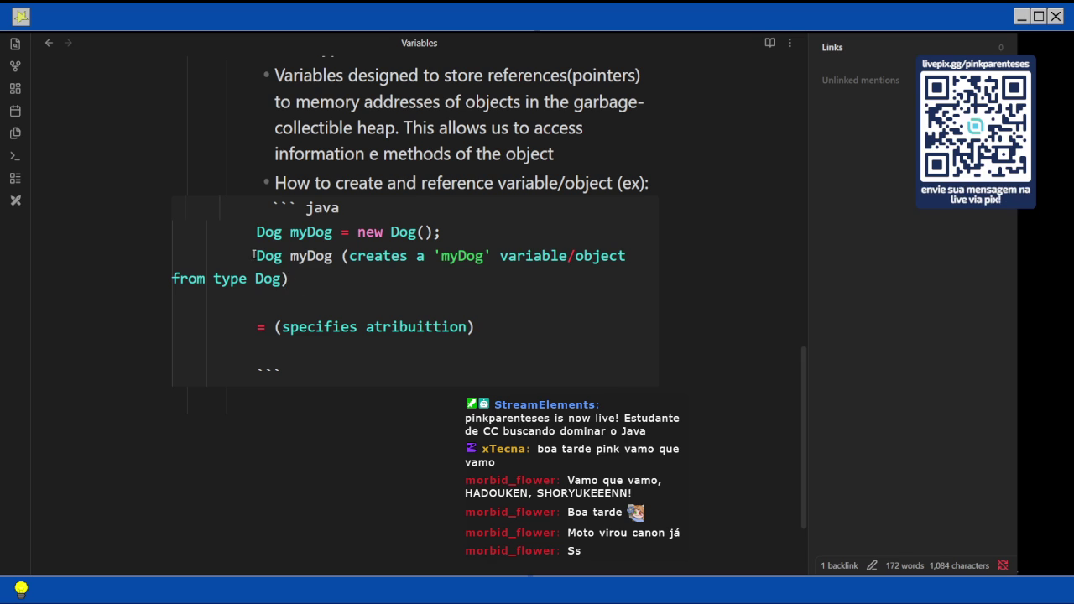
text(')
click(349, 267)
text(' )
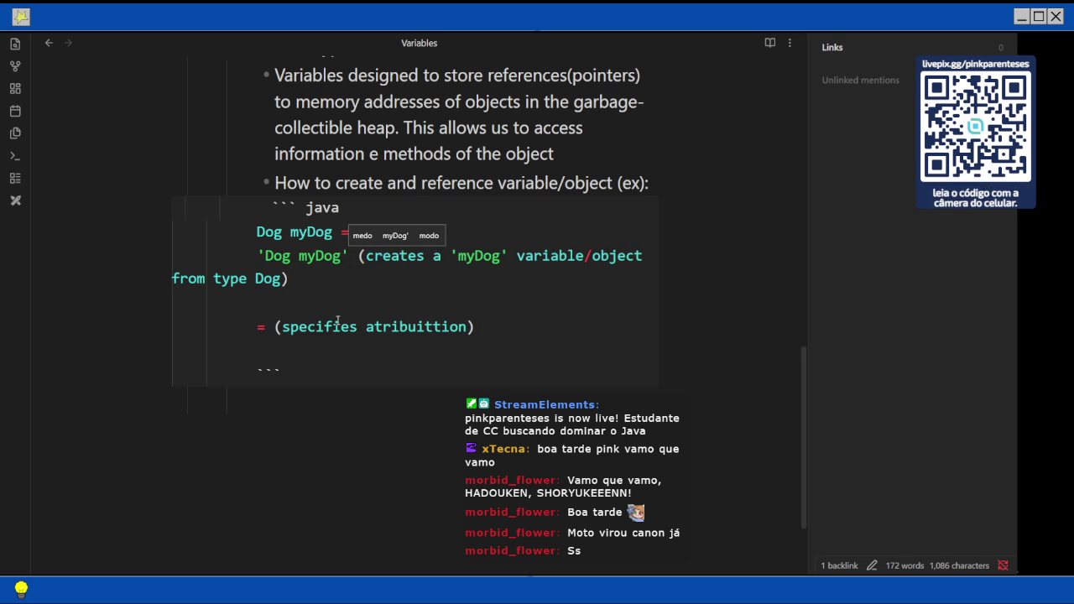
text(_)
key(End)
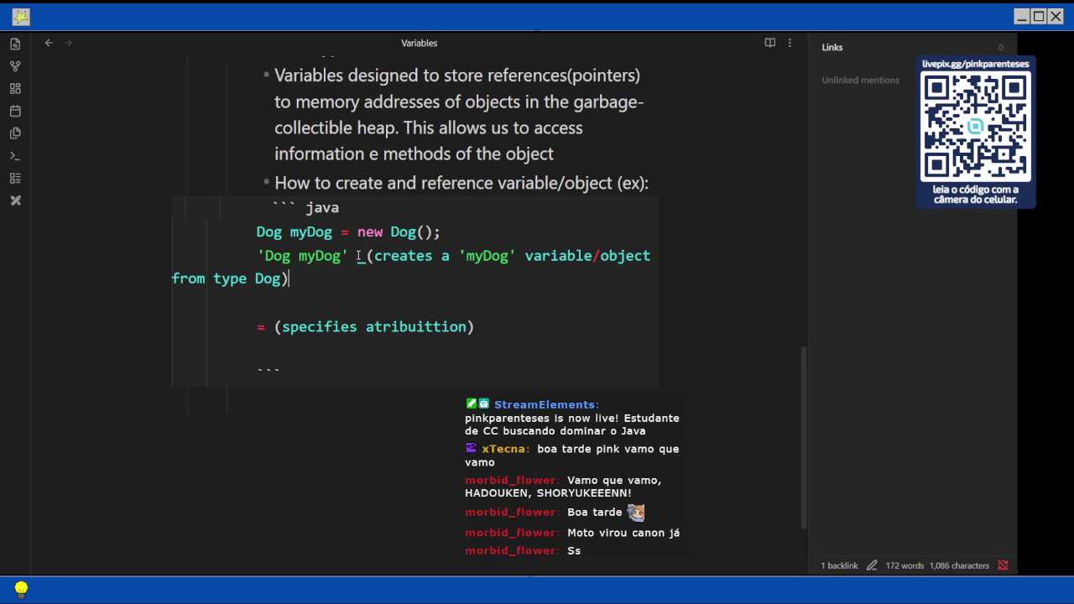
key(Down)
key(Down)
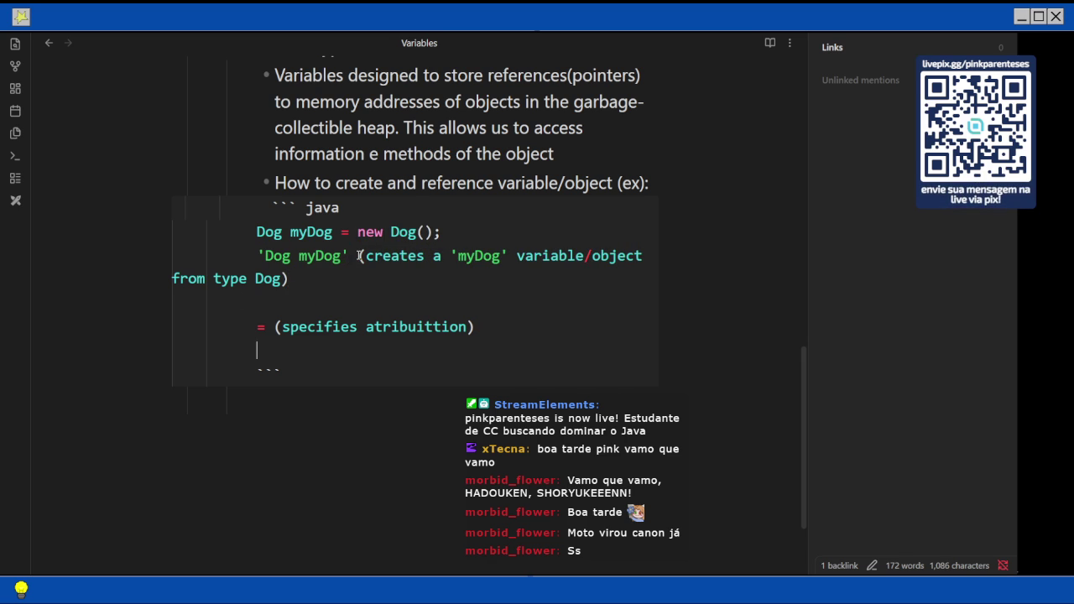
key(Up)
key(Up)
key(Down)
key(Down)
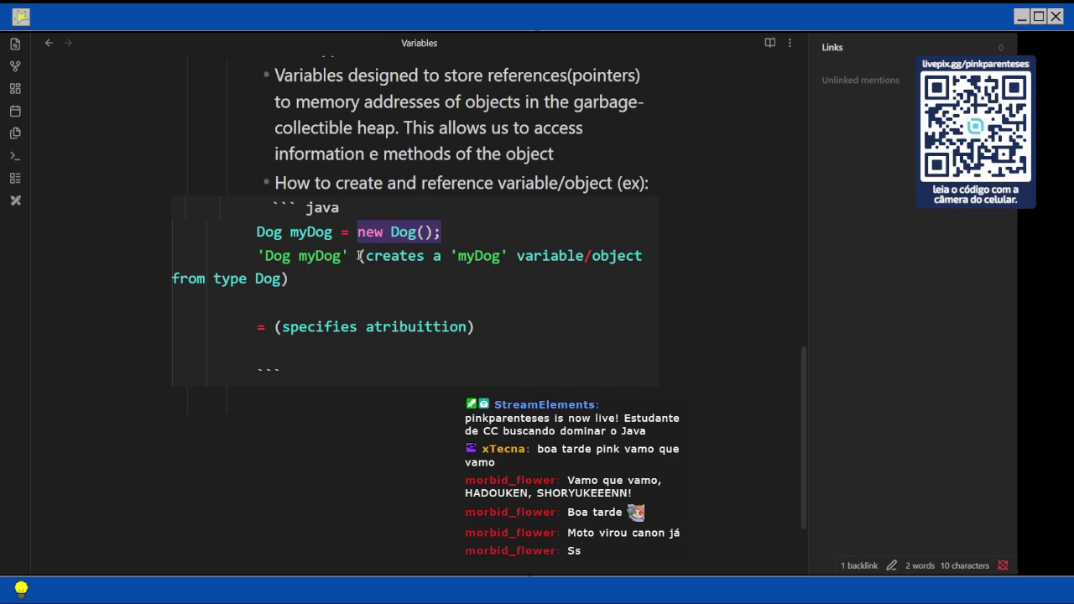
key(ctrl+Right)
key(ctrl+Right)
key(ctrl+Right)
key(shift+Right)
key(shift+Right)
key(shift+Right)
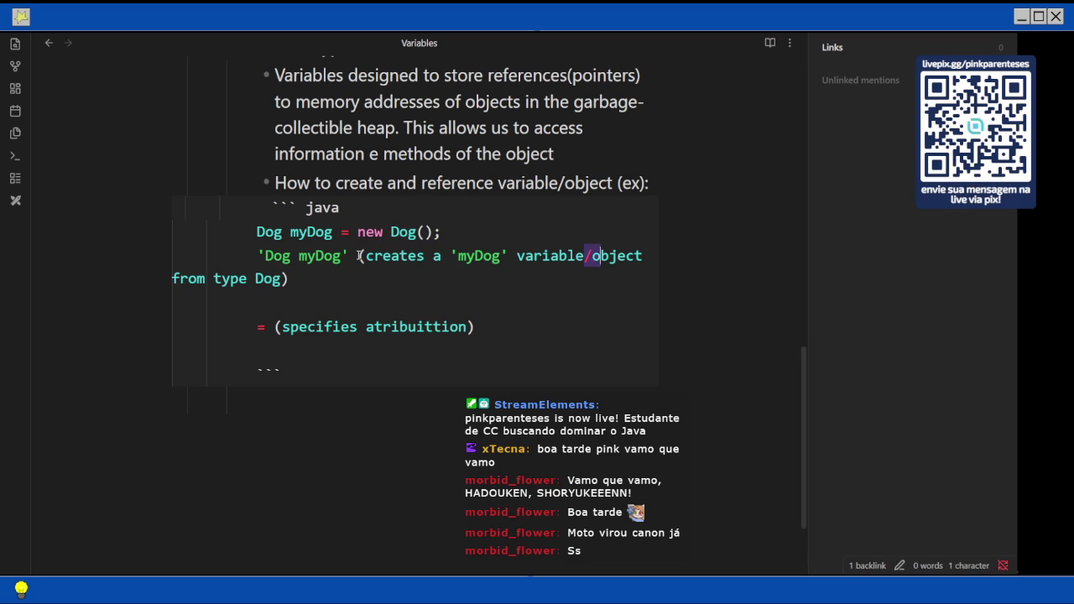
key(BackSpace)
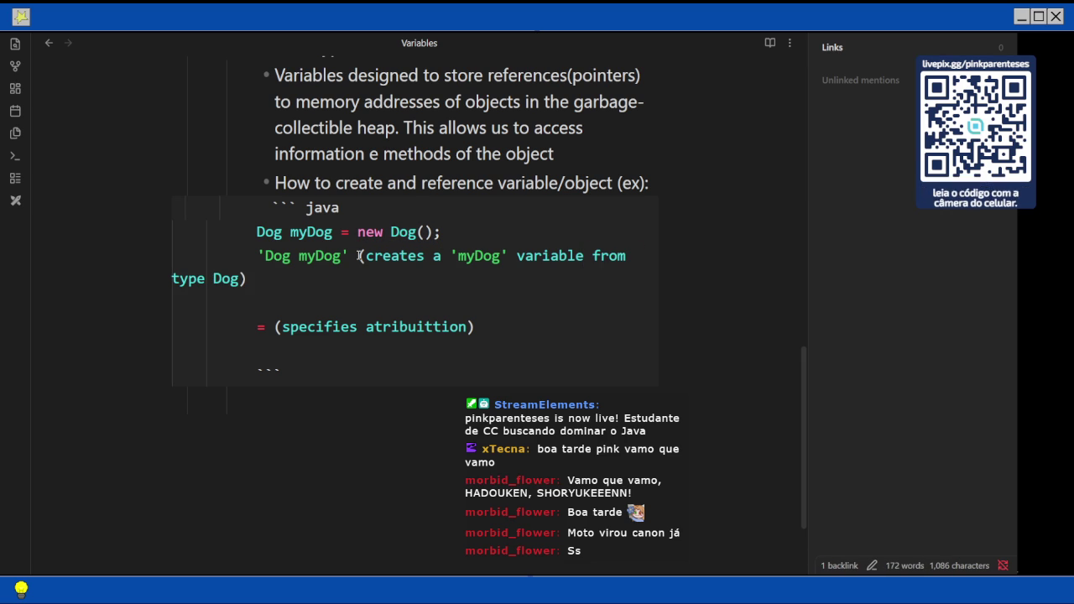
Add a 'new Dog();' line before the closing fence, without quotes.
key(Return)
text(new Dog();)
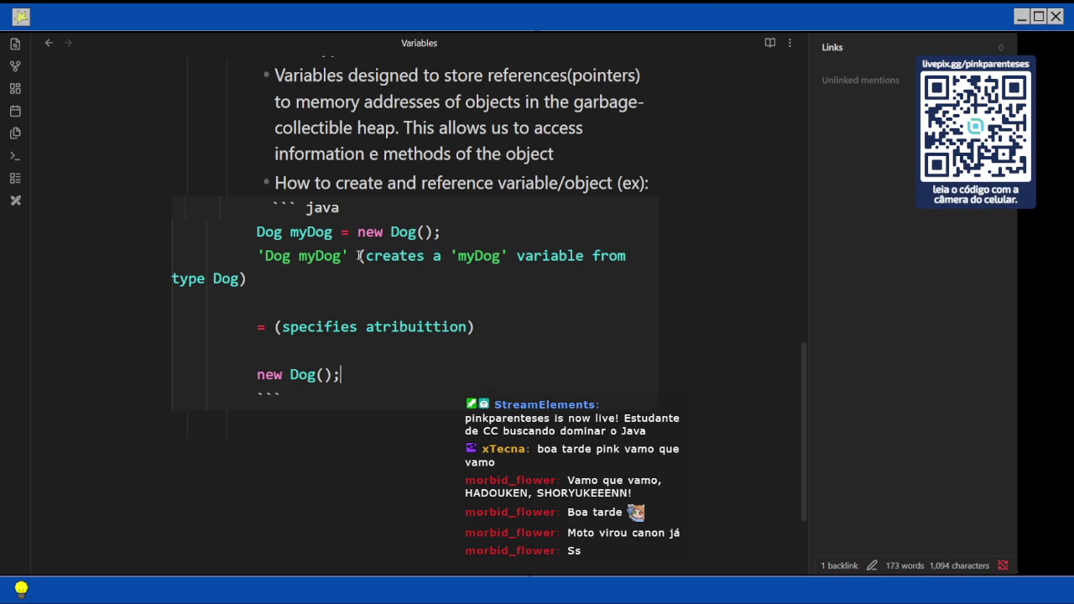
text(')
key(Left)
key(Left)
key(Left)
key(Left)
key(Left)
text(')
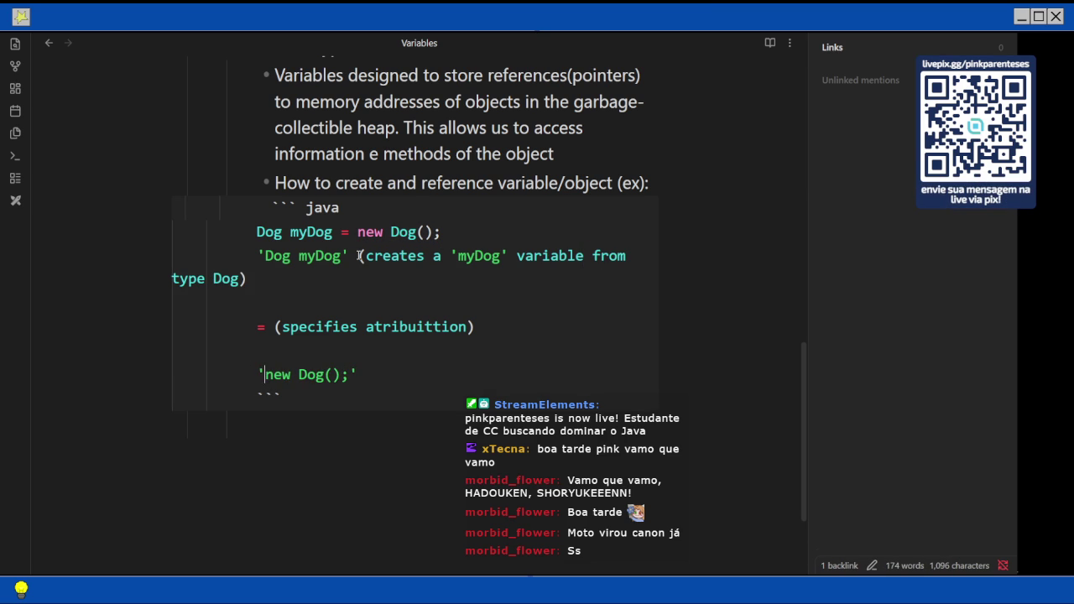
key(BackSpace)
key(End)
key(BackSpace)
Strip the stray quotes and blank lines, and add empty parentheses after new Dog();.
key(Up)
key(Up)
key(Up)
key(Delete)
key(Home)
key(Delete)
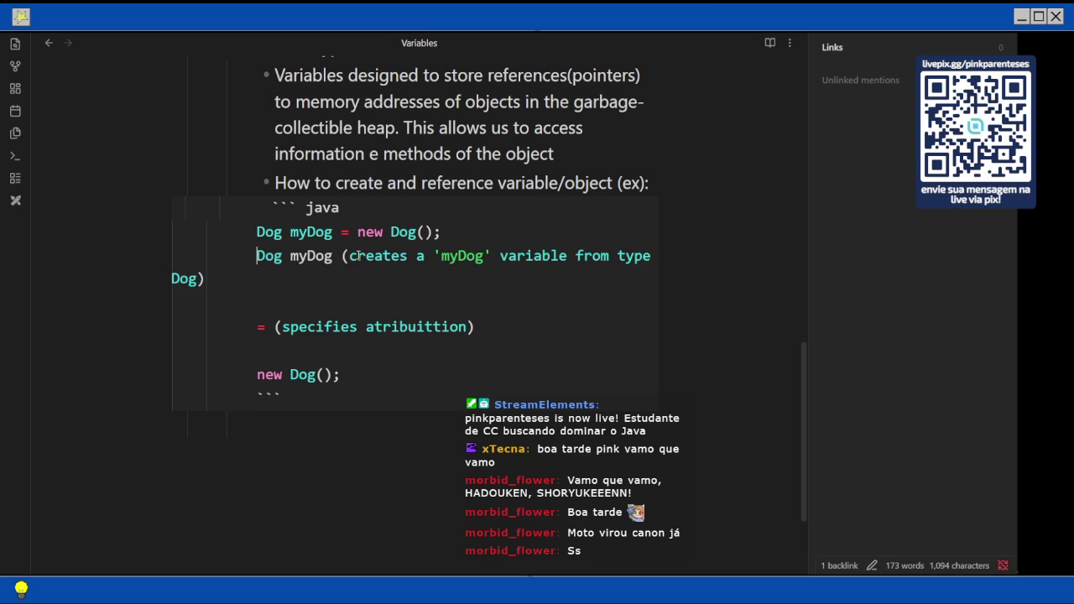
key(Return)
key(End)
key(Down)
key(BackSpace)
key(BackSpace)
key(BackSpace)
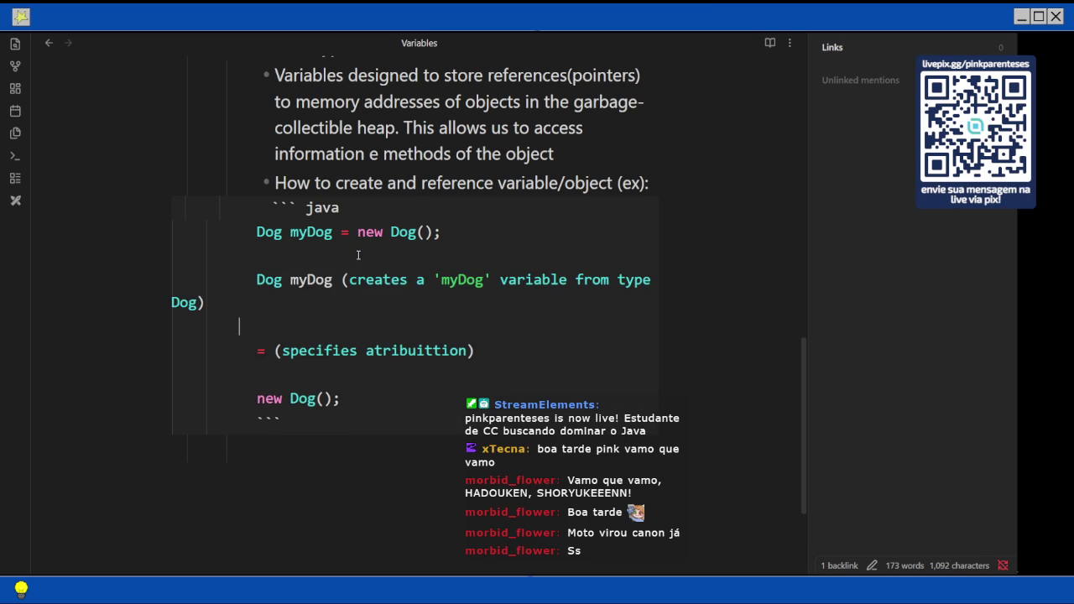
key(Delete)
key(Delete)
key(Delete)
key(Down)
key(BackSpace)
key(Down)
text(())
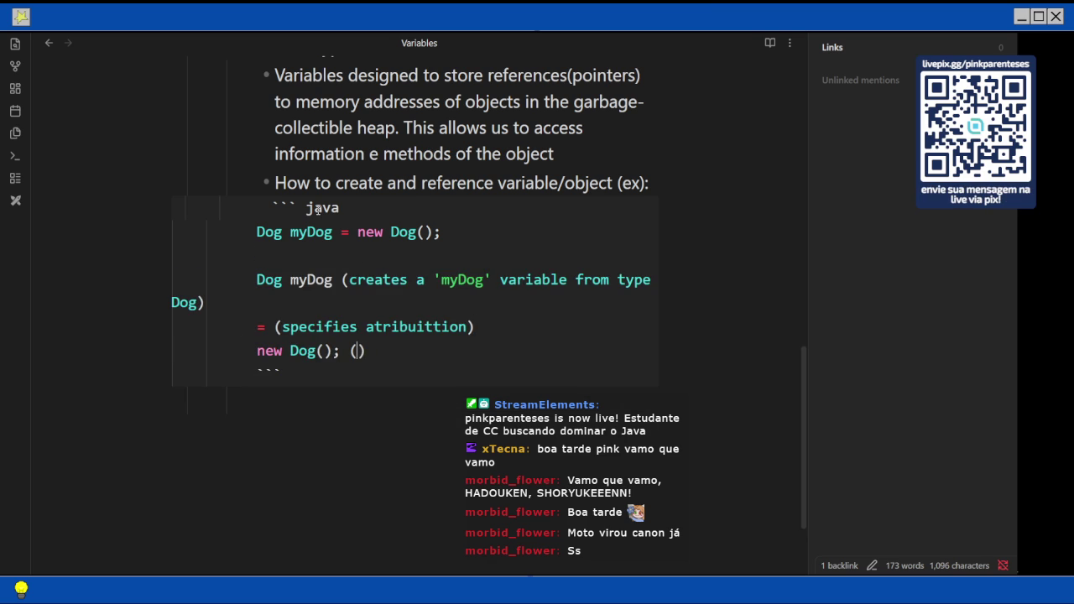
Scroll the Java book PDF to 'Vincule o objeto e a referência' and its myDog diagram.
key(alt+Tab)
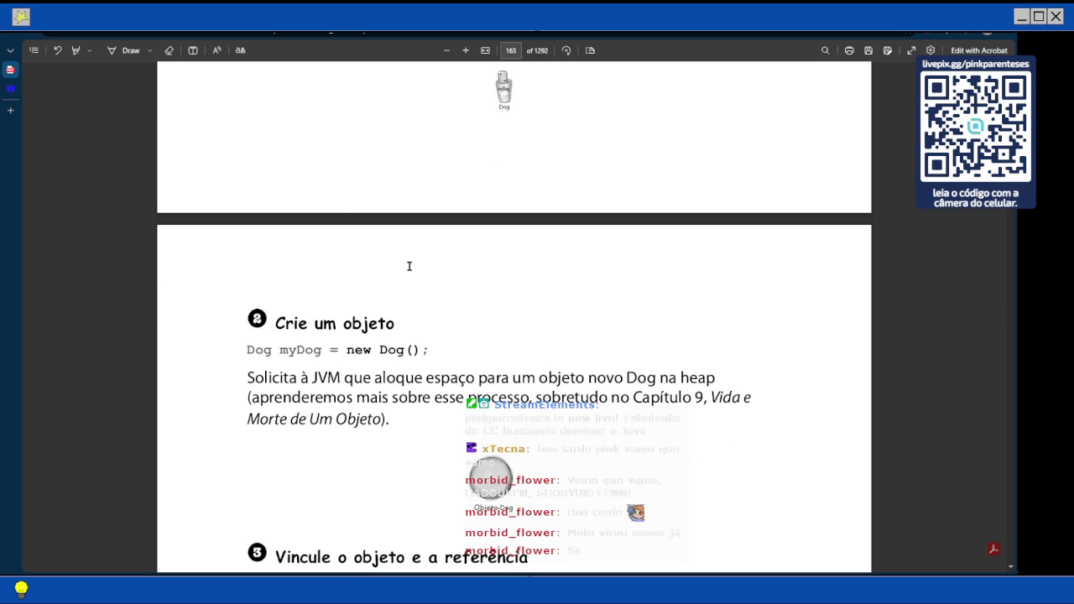
scroll(296, 323, down, 3)
scroll(296, 308, down, 3)
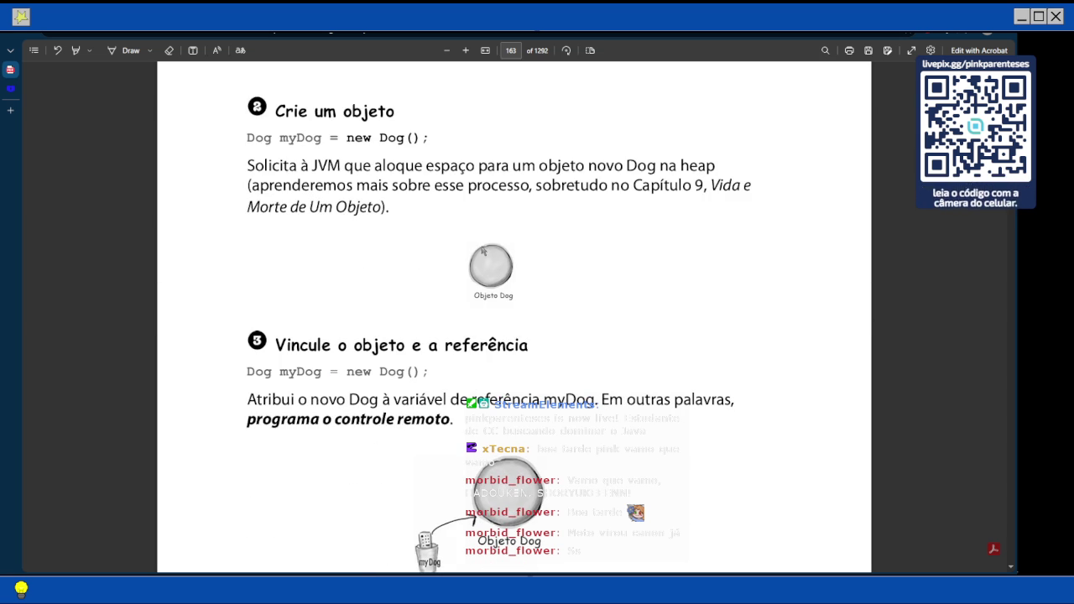
mouse_move(1014, 335)
key(alt+Tab)
Annotate the new Dog(); line as '(creates a Dog object)'.
click(358, 351)
text(creates )
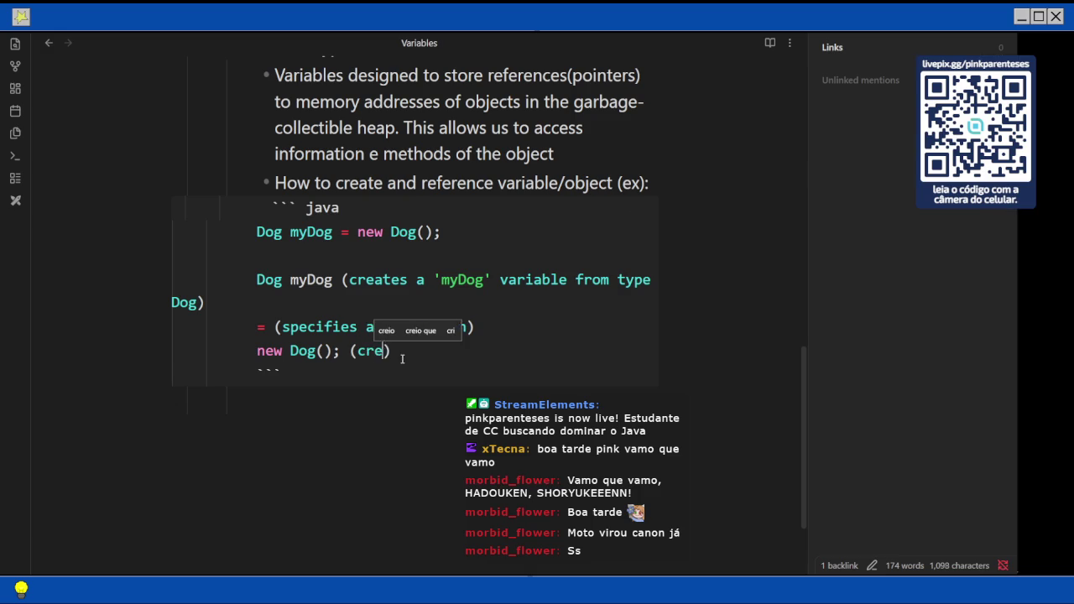
text(an)
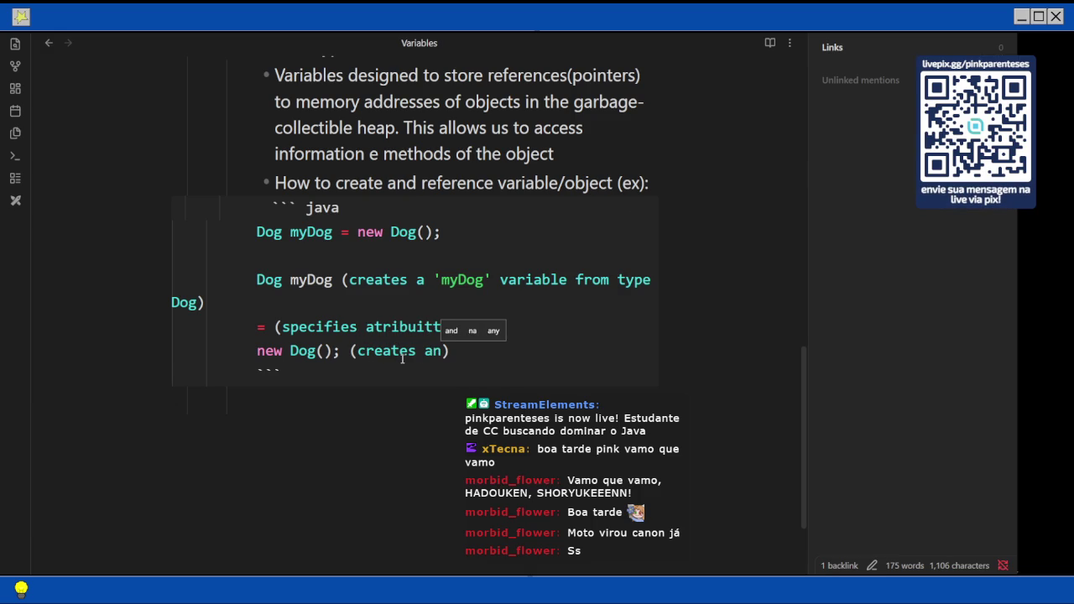
key(BackSpace)
text(Dog ob)
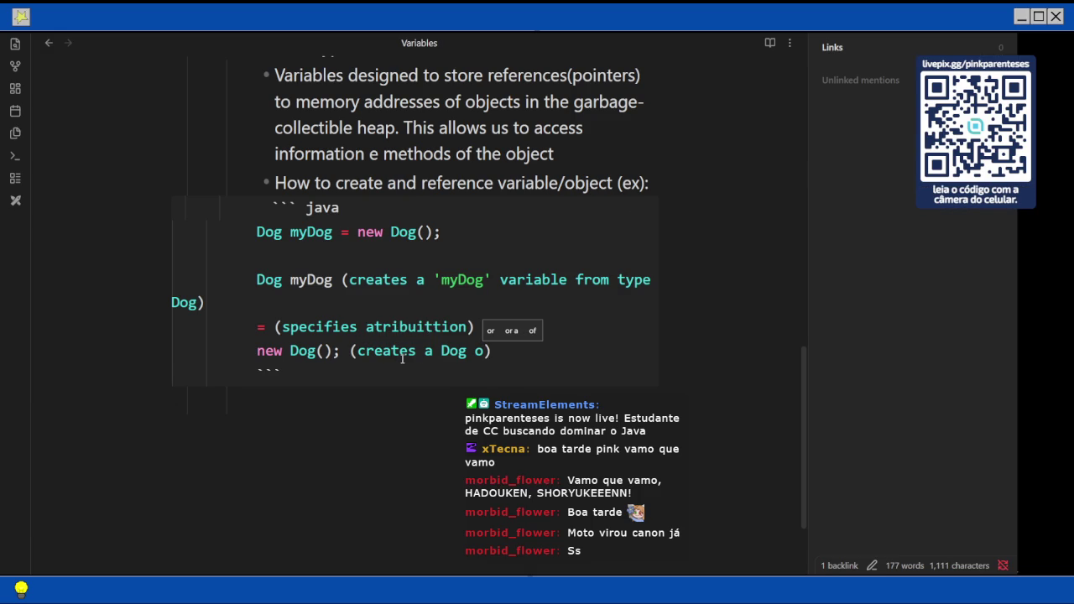
text(ject)
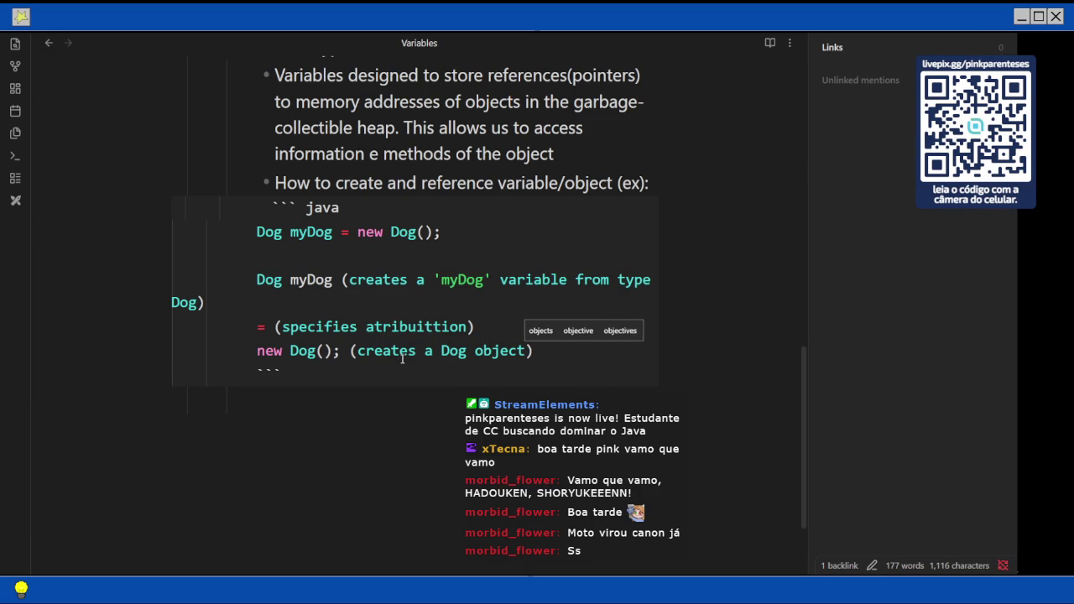
scroll(402, 358, up, 10)
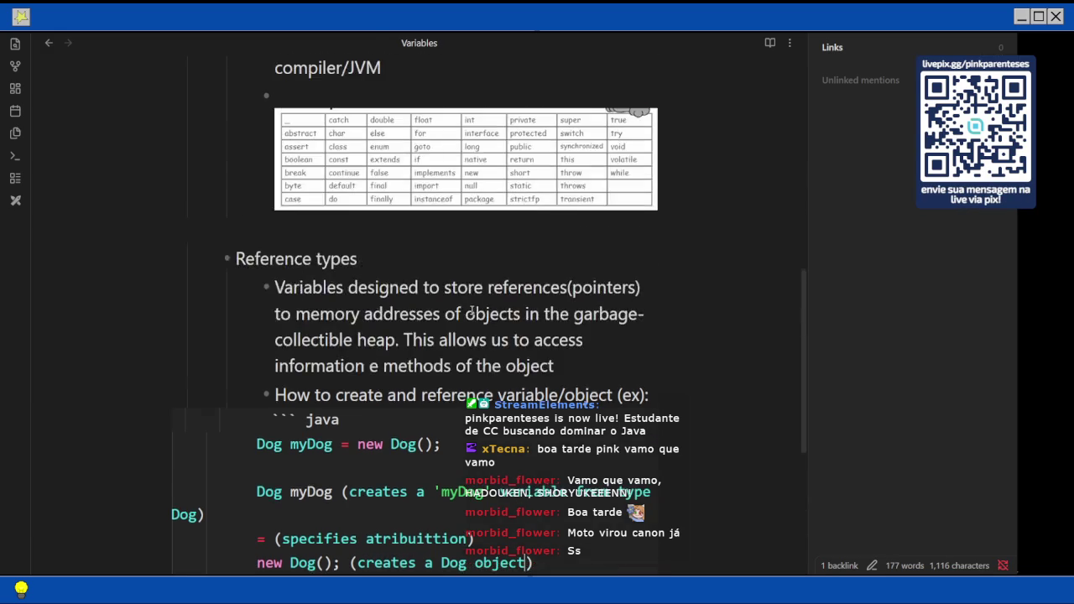
scroll(456, 312, down, 10)
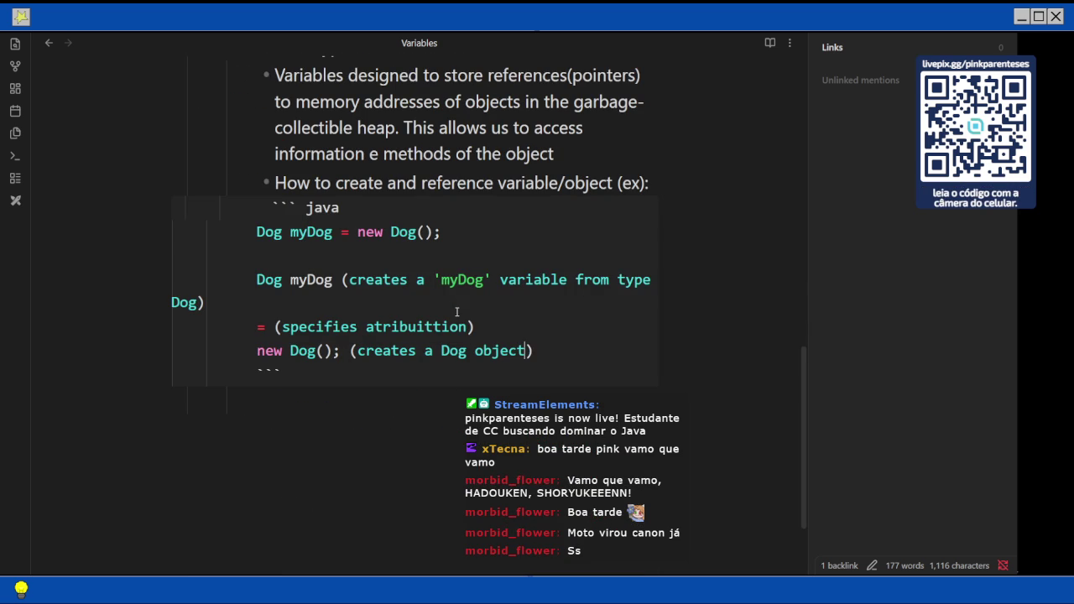
Extend the = annotation to '(specifies atribuittion of reference )', then go back to the PDF.
click(467, 328)
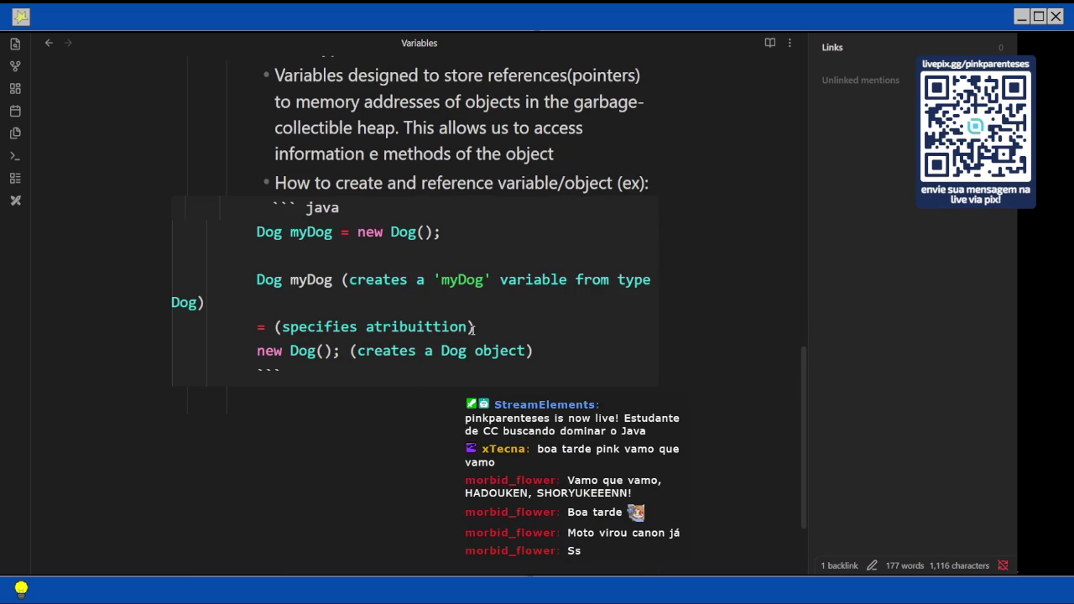
text(of rere)
key(BackSpace)
key(BackSpace)
text(ference)
scroll(489, 317, down, 3)
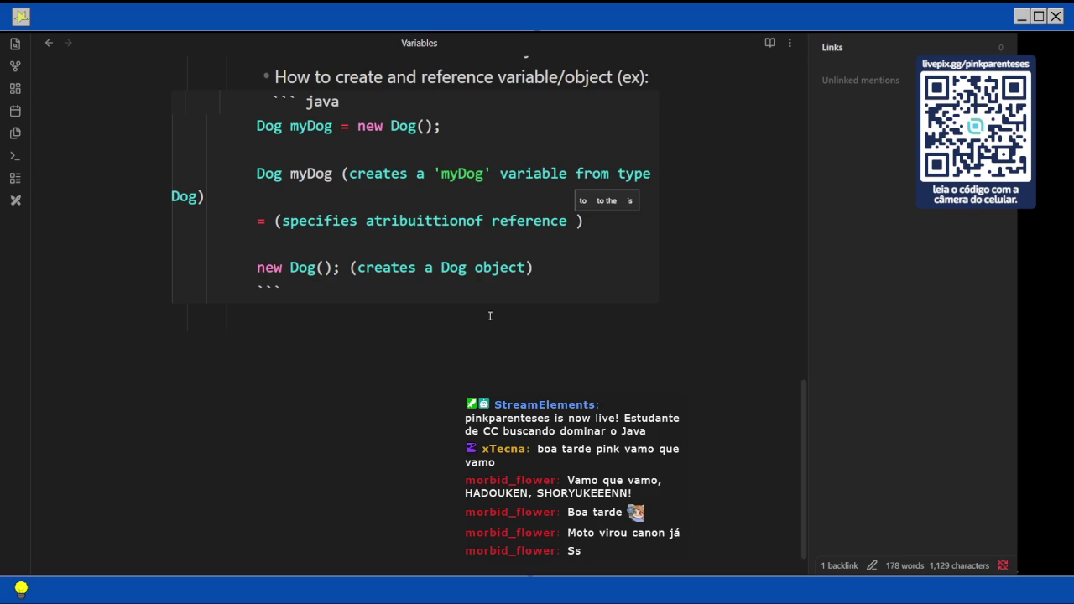
key(alt+Tab)
scroll(621, 213, up, 2)
scroll(622, 215, down, 5)
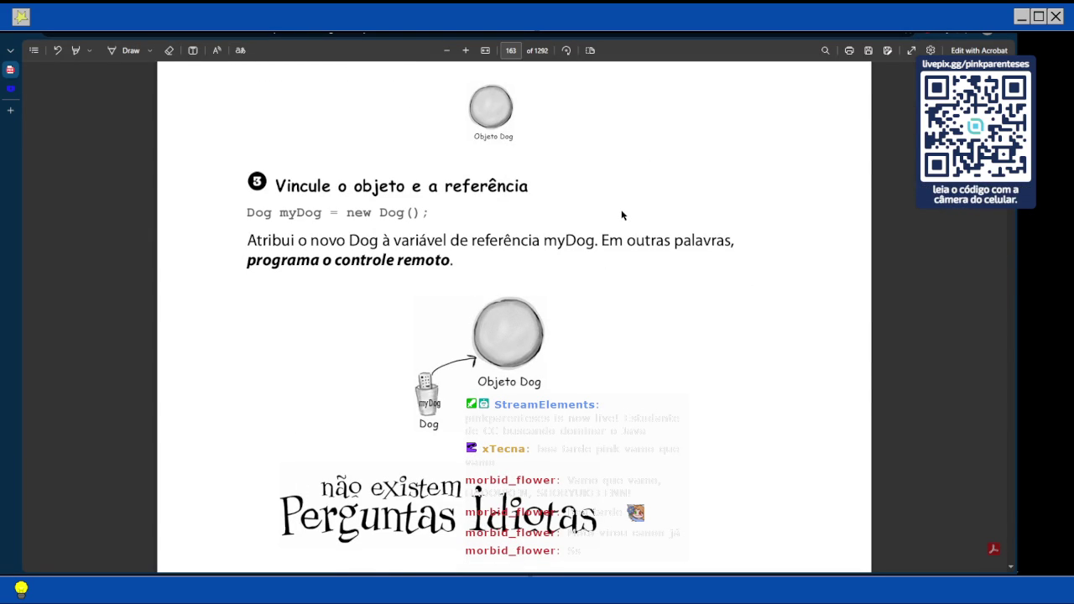
Reread sections 2 and 3, then scroll to the 'Qual é o tamanho de uma variável de referência?' Q&A.
scroll(622, 216, up, 2)
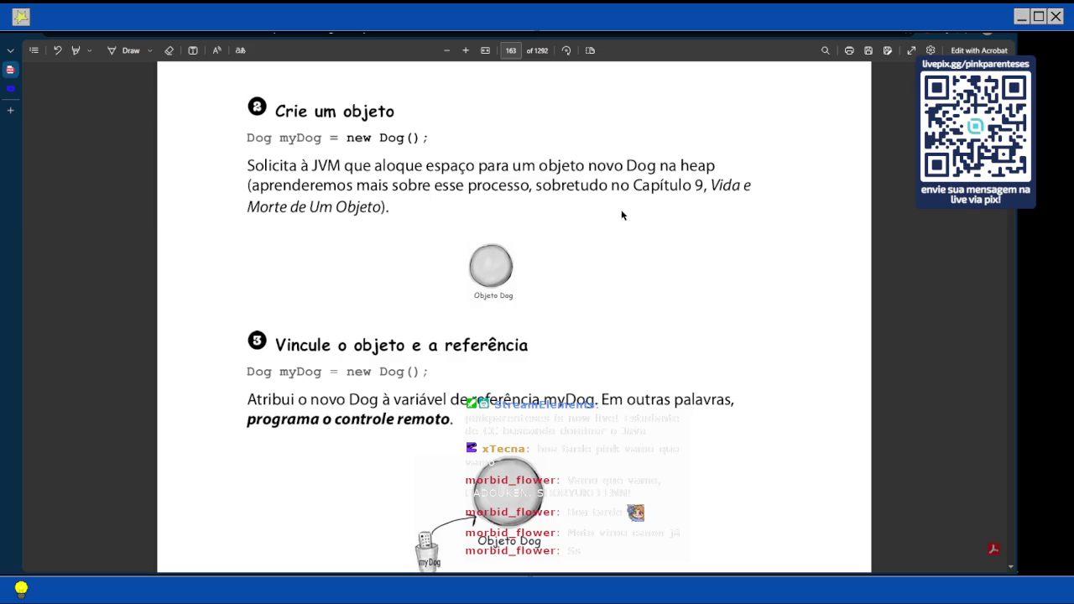
scroll(622, 216, up, 1)
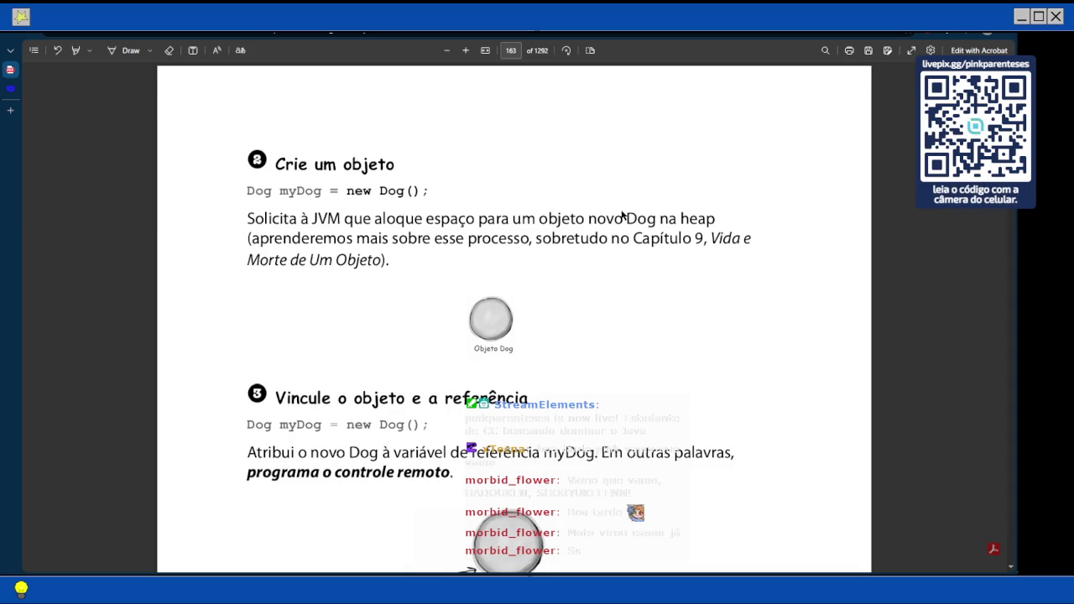
scroll(531, 405, down, 2)
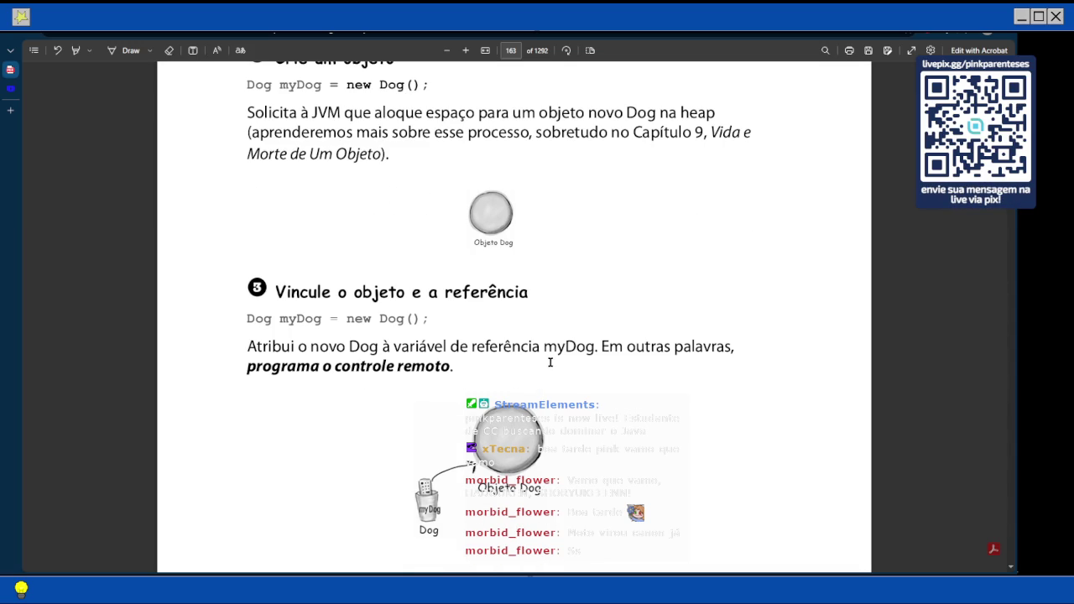
mouse_move(1013, 335)
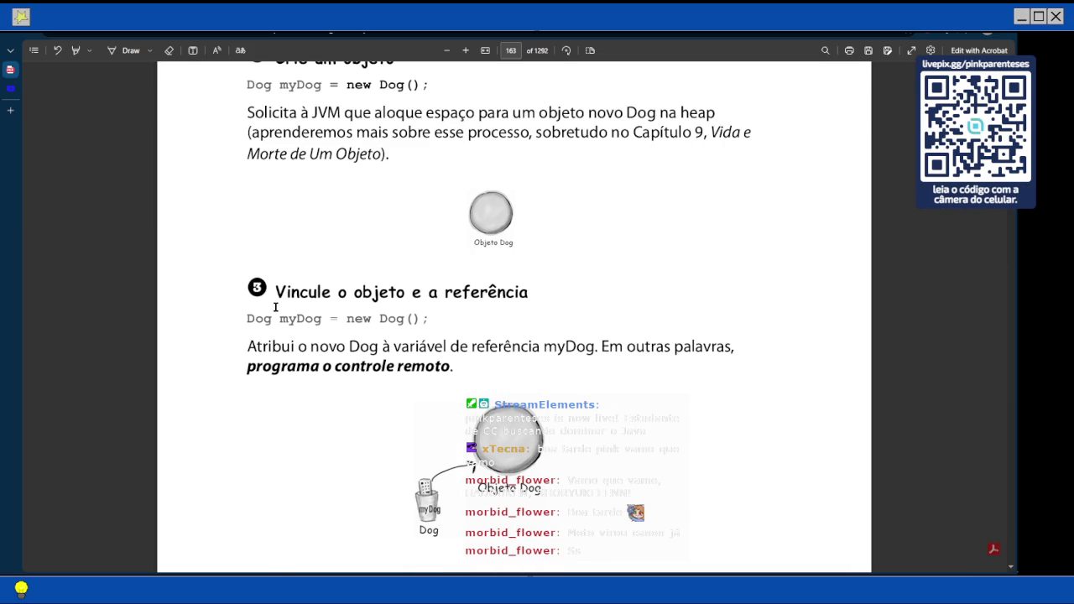
scroll(286, 292, down, 1)
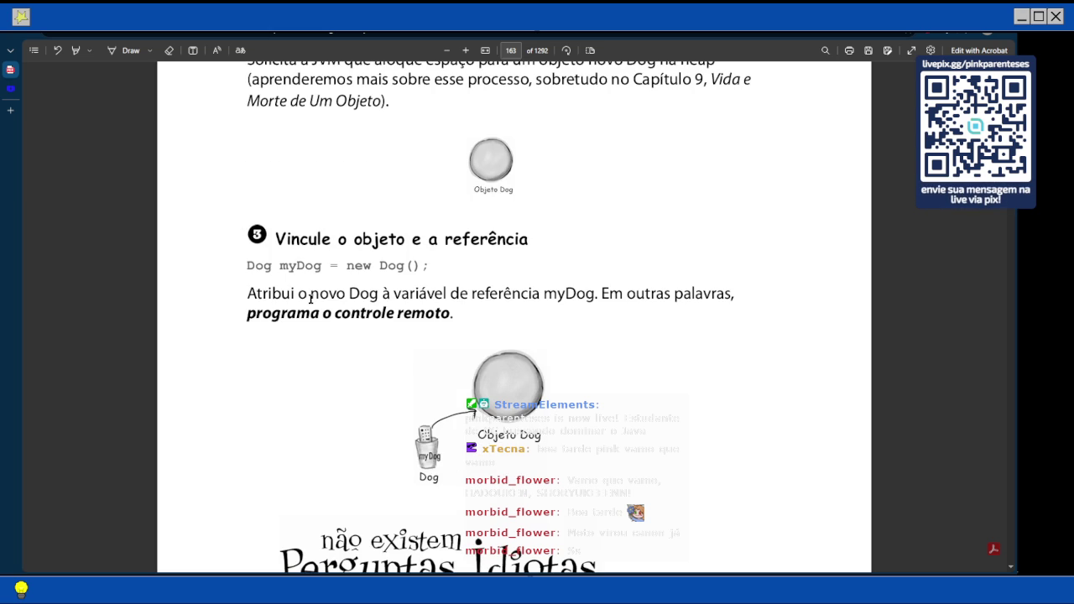
scroll(310, 299, down, 1)
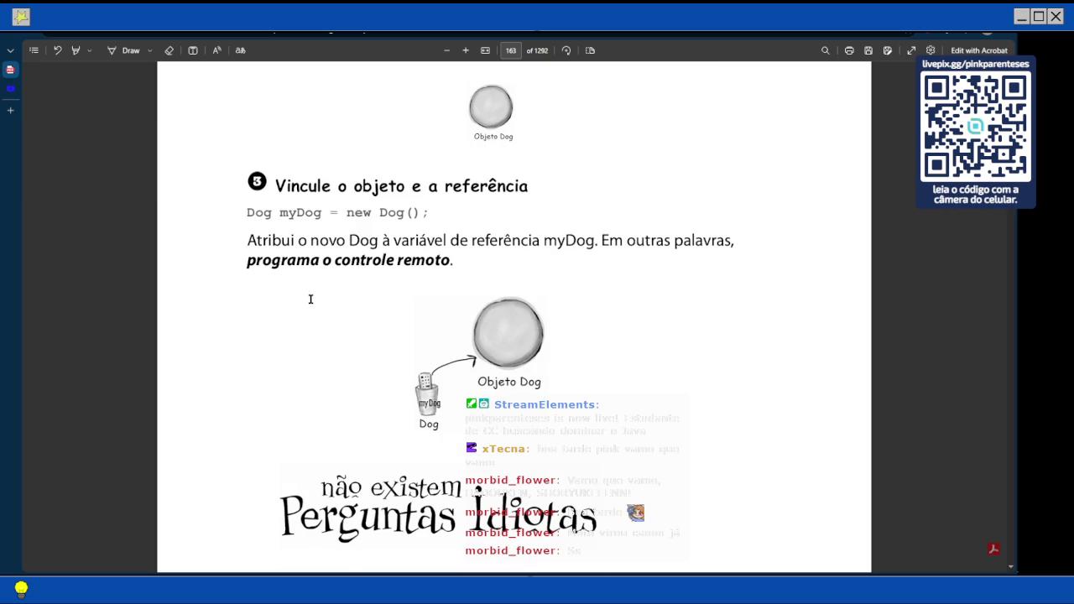
scroll(310, 299, down, 2)
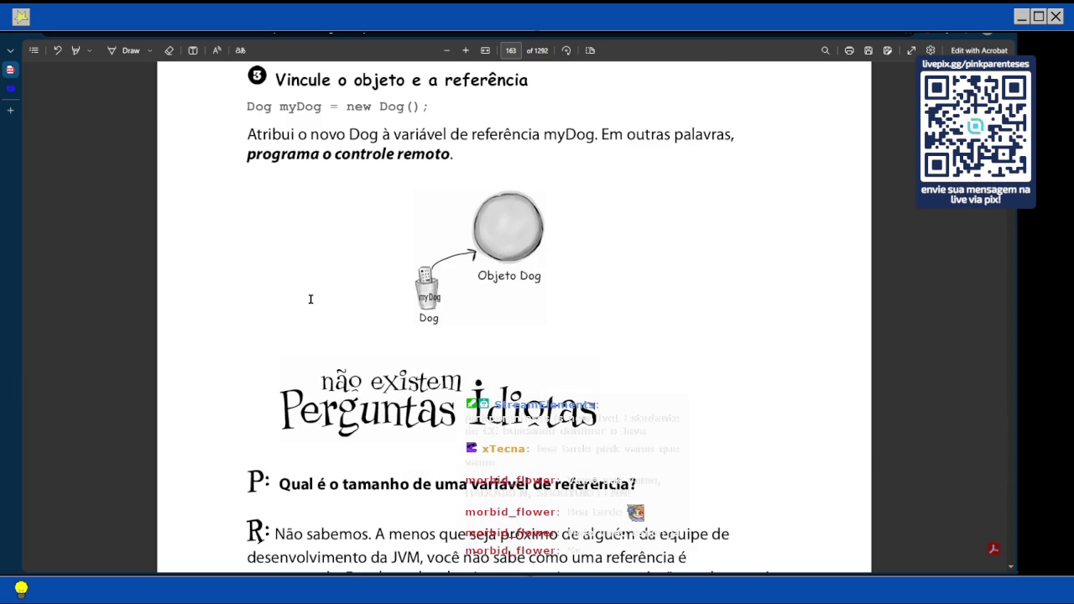
scroll(311, 298, down, 2)
scroll(311, 299, down, 2)
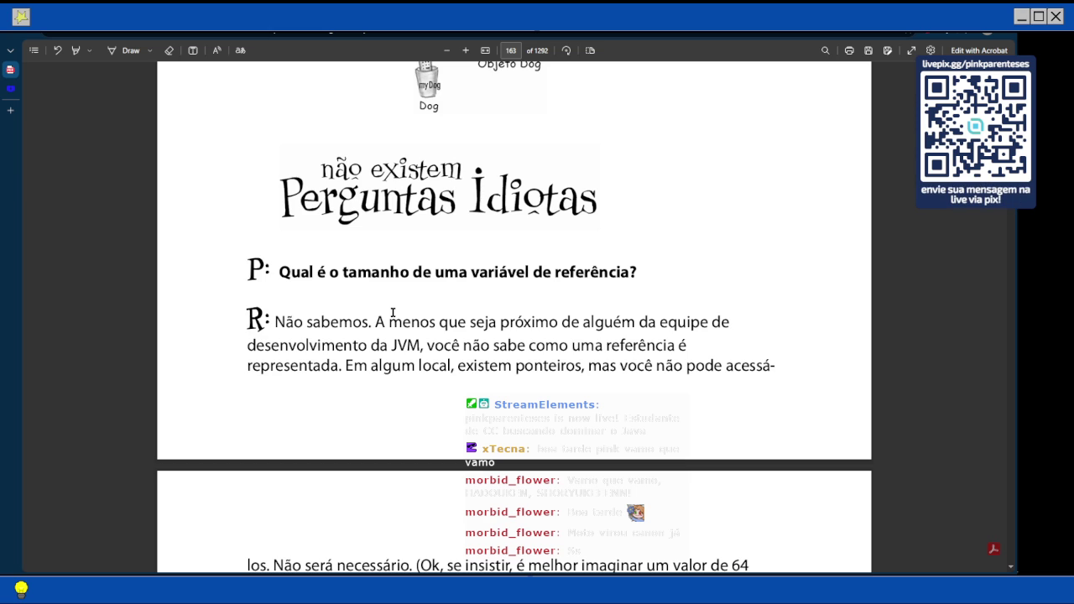
scroll(392, 312, down, 4)
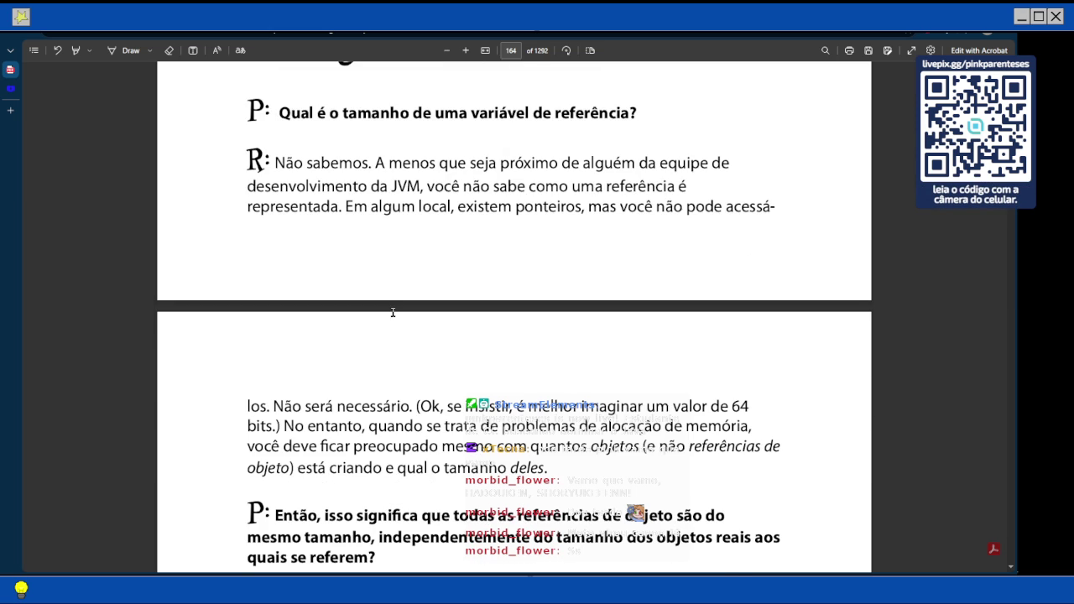
Scroll through page 164's Q&A answers down to the 'Tudo Sobre o Java' interview.
scroll(392, 312, down, 1)
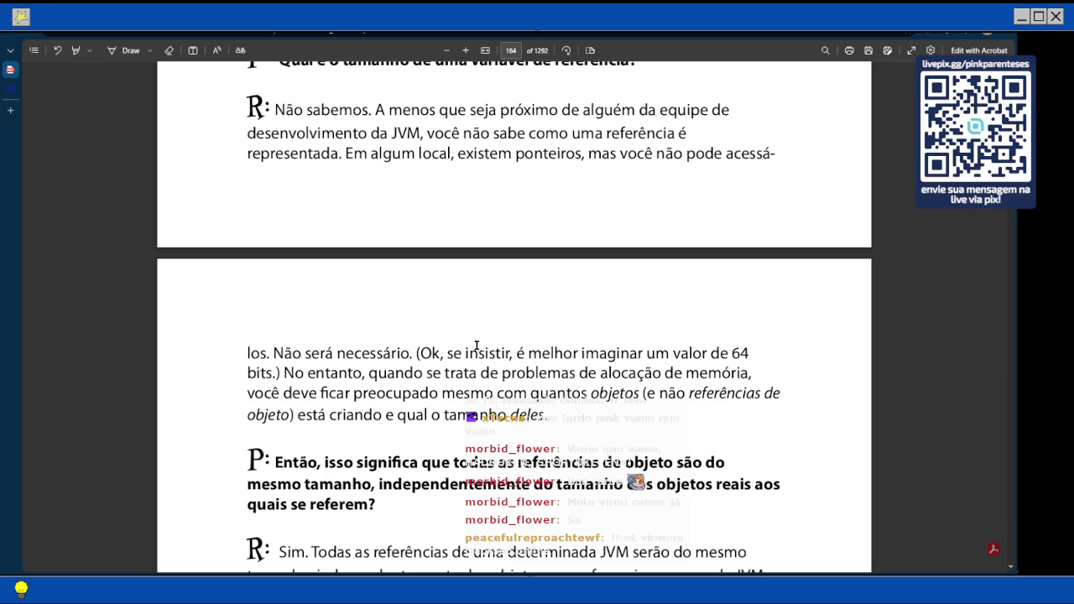
scroll(476, 345, down, 1)
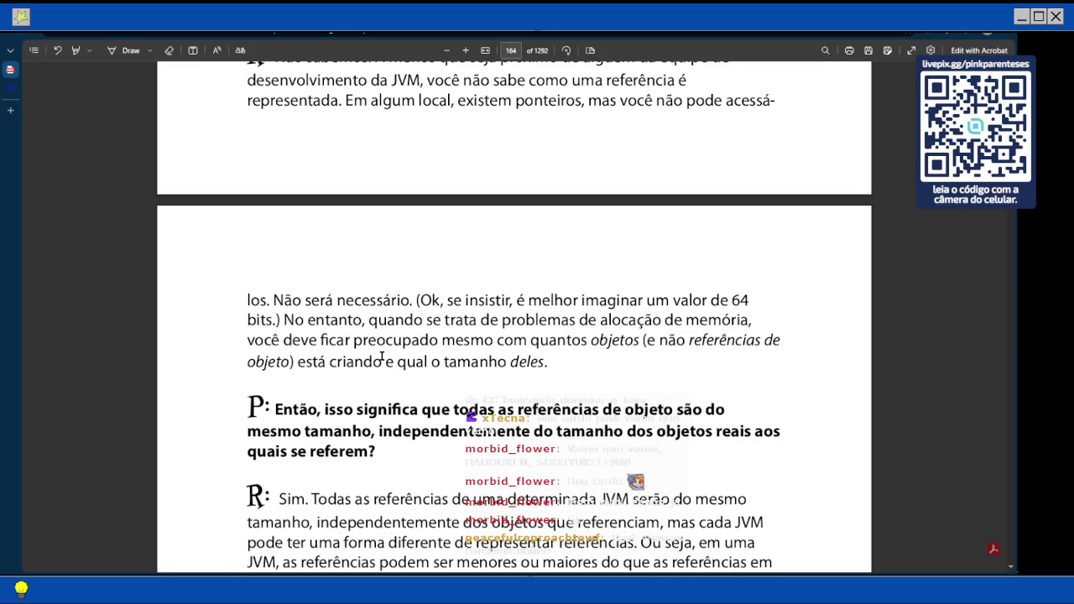
scroll(382, 357, down, 3)
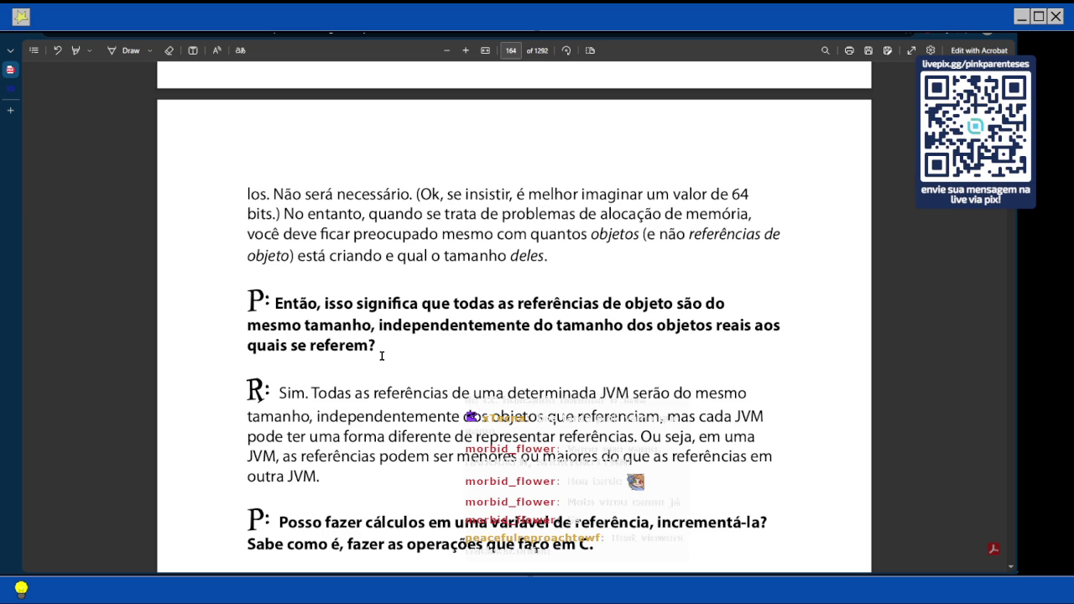
scroll(381, 356, down, 1)
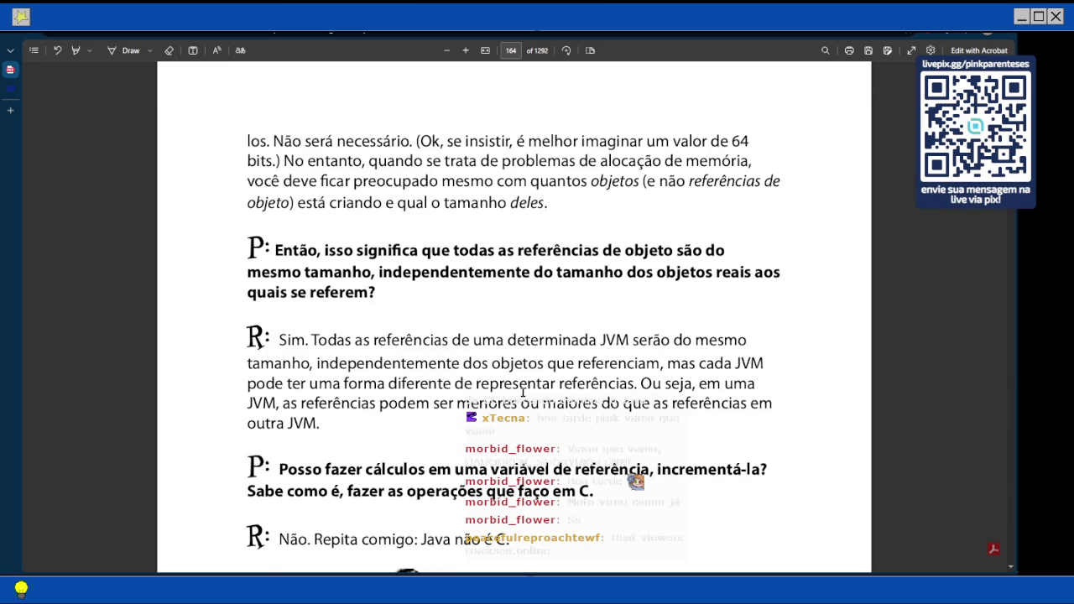
scroll(611, 382, down, 1)
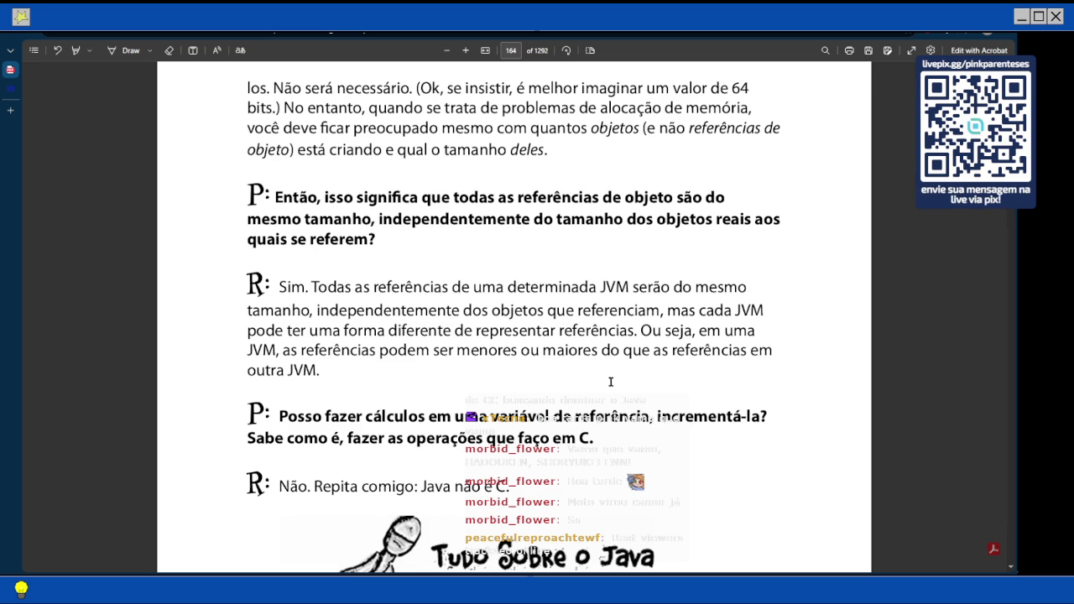
scroll(611, 382, down, 1)
scroll(620, 375, down, 1)
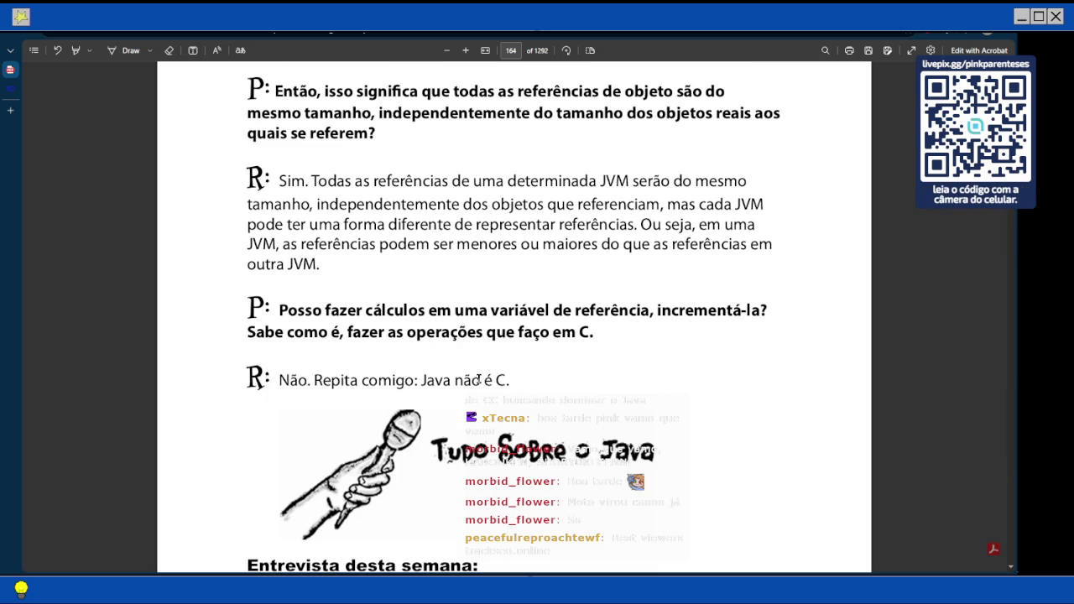
scroll(478, 380, down, 1)
Read the 'Referência de objeto' interview from page 164 onto the top of page 165.
scroll(479, 380, down, 1)
scroll(434, 282, down, 2)
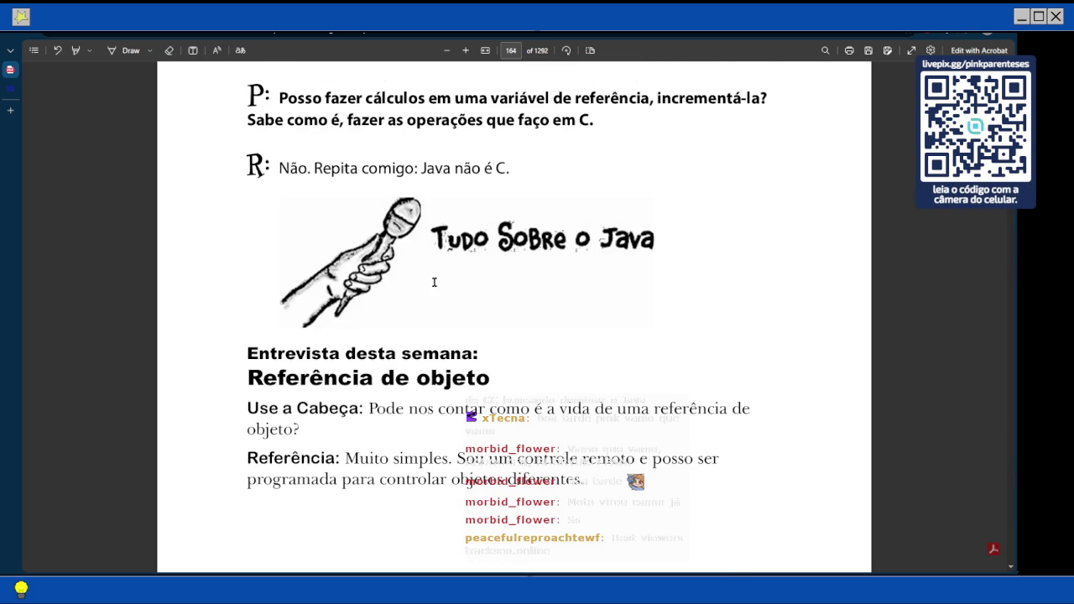
scroll(434, 282, down, 1)
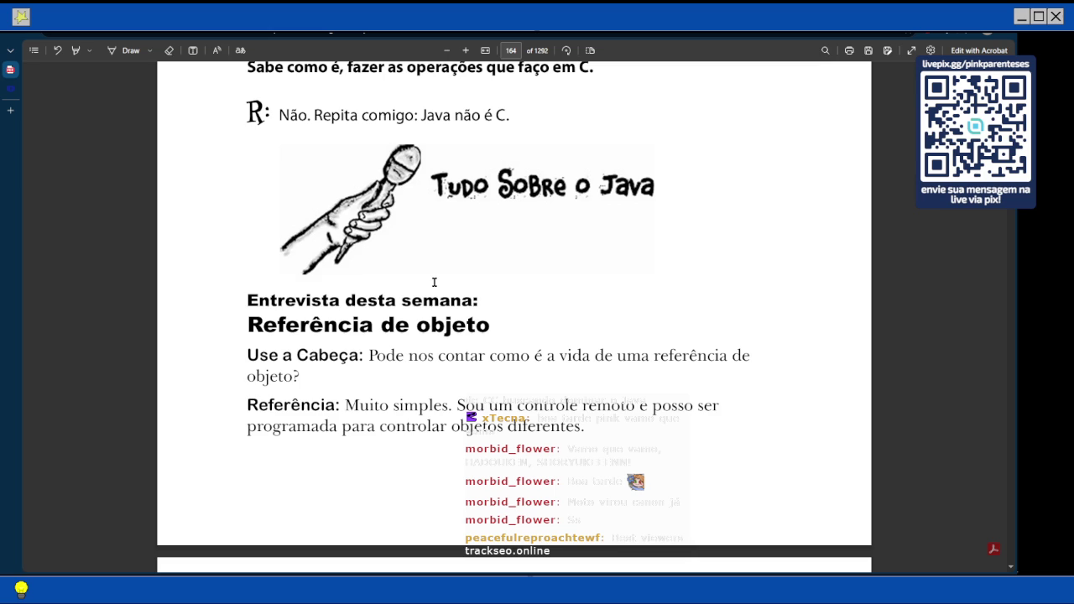
scroll(434, 282, up, 1)
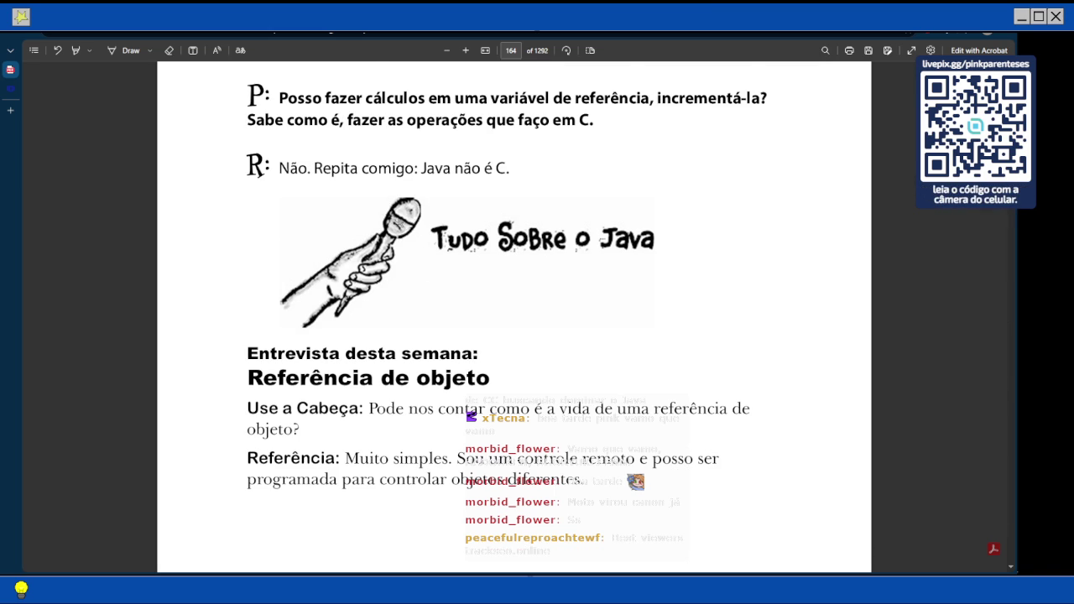
scroll(401, 223, up, 1)
scroll(460, 226, up, 2)
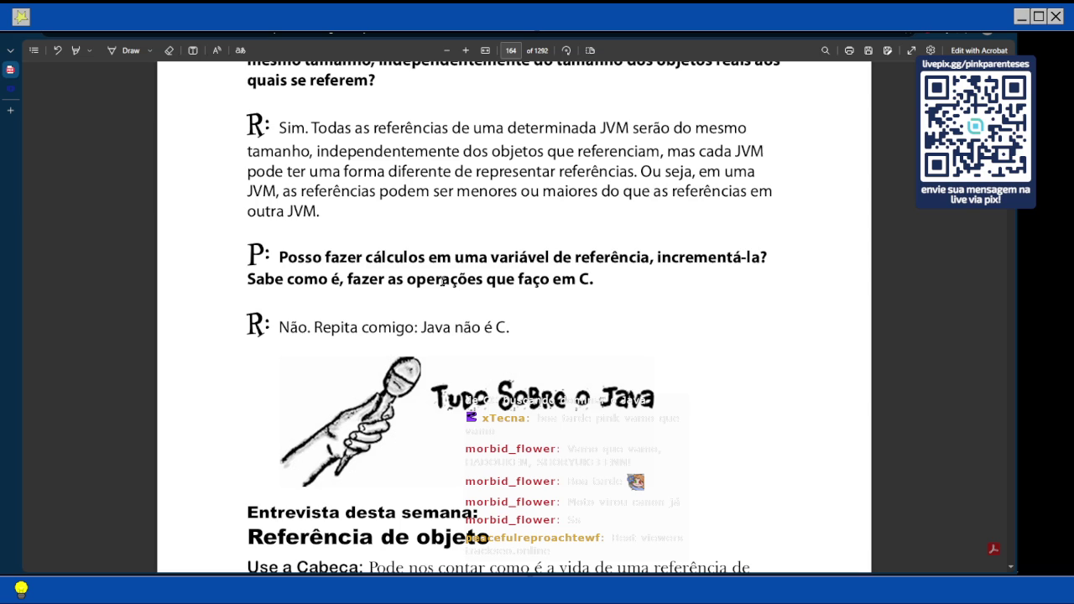
scroll(477, 196, down, 1)
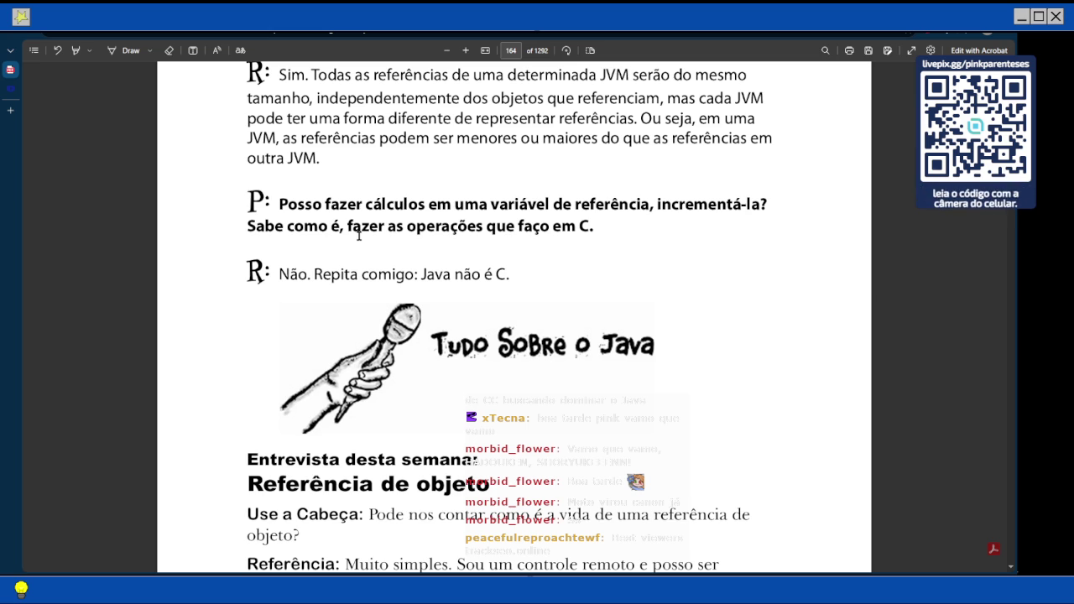
scroll(408, 243, down, 1)
scroll(483, 431, down, 2)
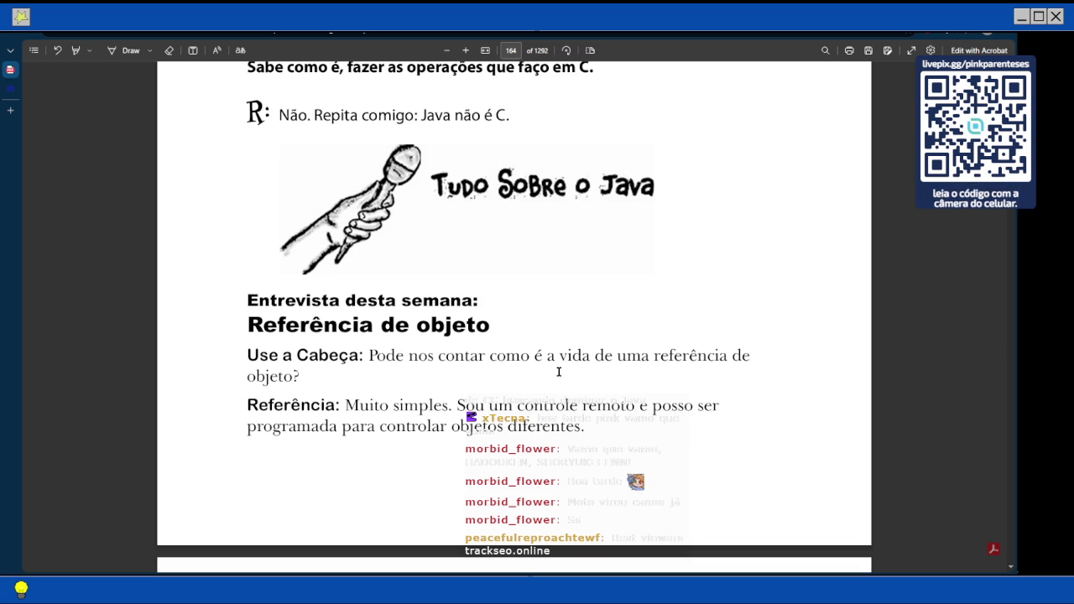
scroll(559, 372, down, 1)
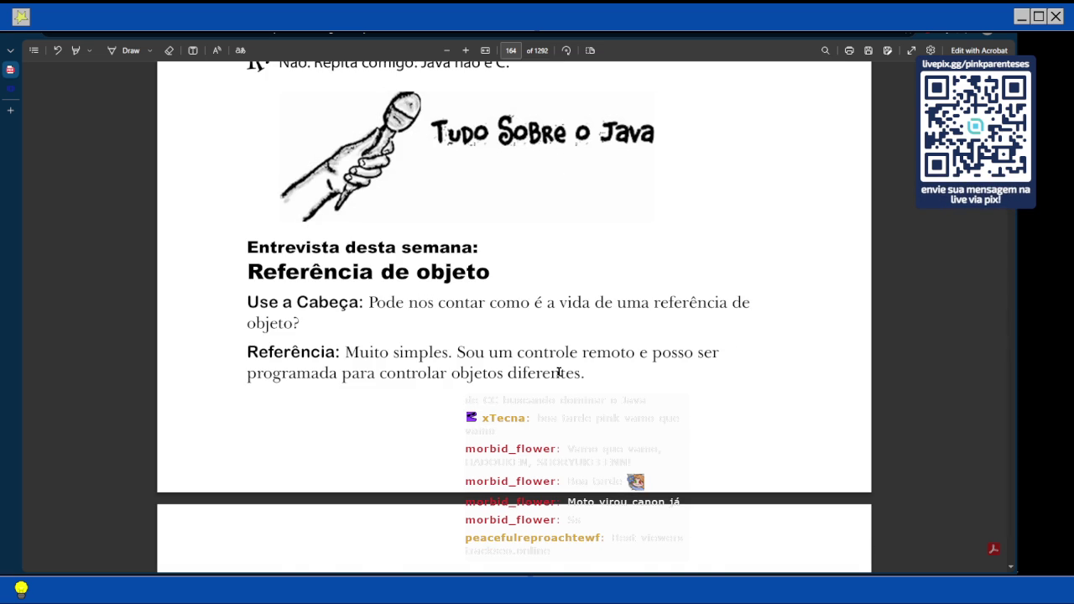
scroll(559, 371, down, 1)
scroll(559, 372, down, 3)
scroll(559, 372, down, 2)
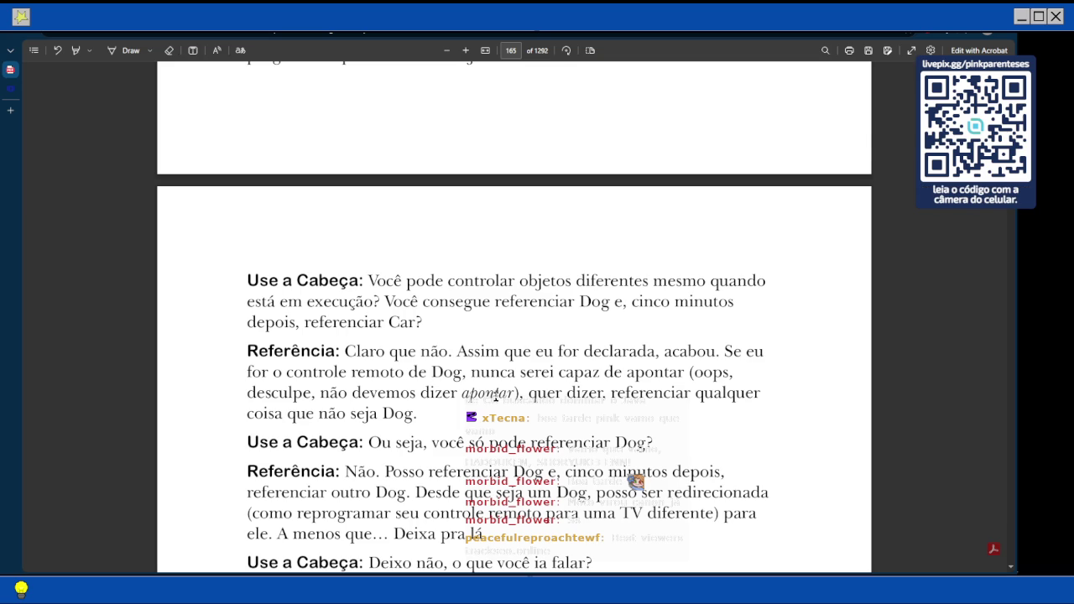
Scroll to the end of page 165, through the interview's closing null exchange.
scroll(733, 493, down, 1)
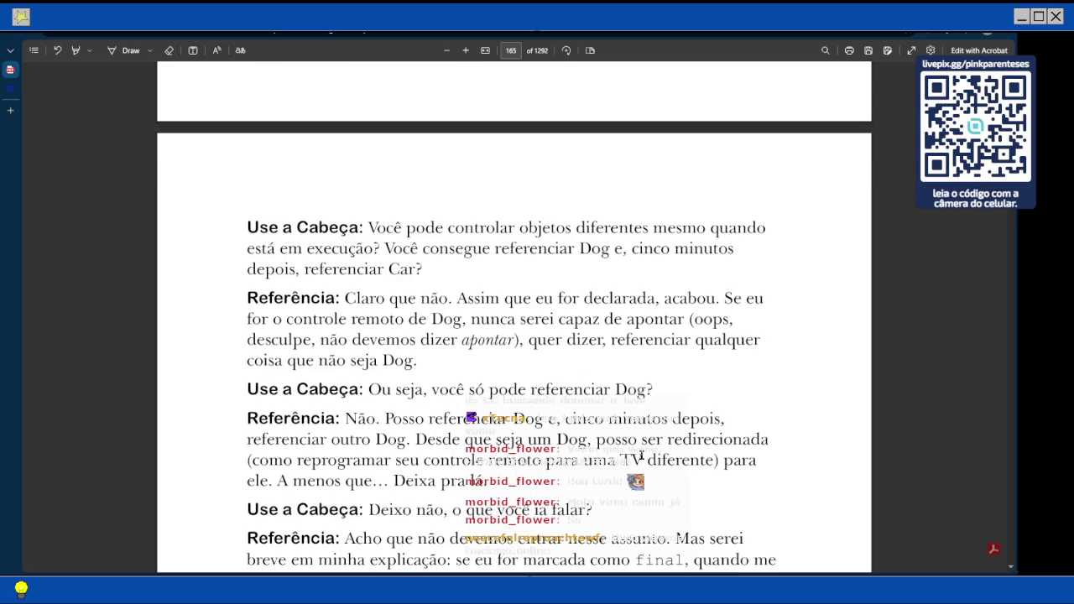
scroll(648, 375, down, 1)
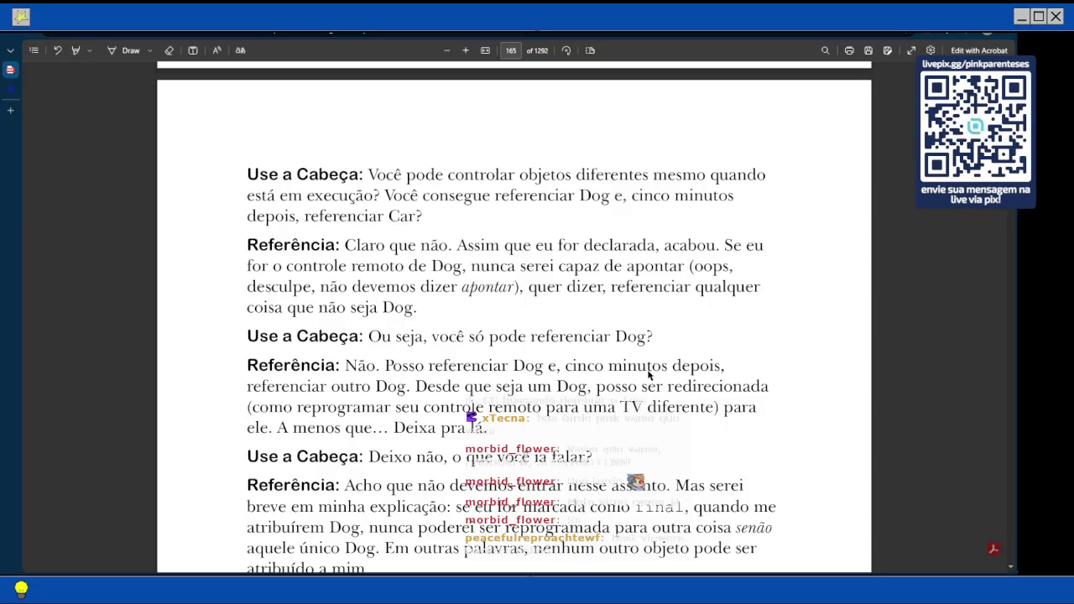
scroll(648, 375, down, 1)
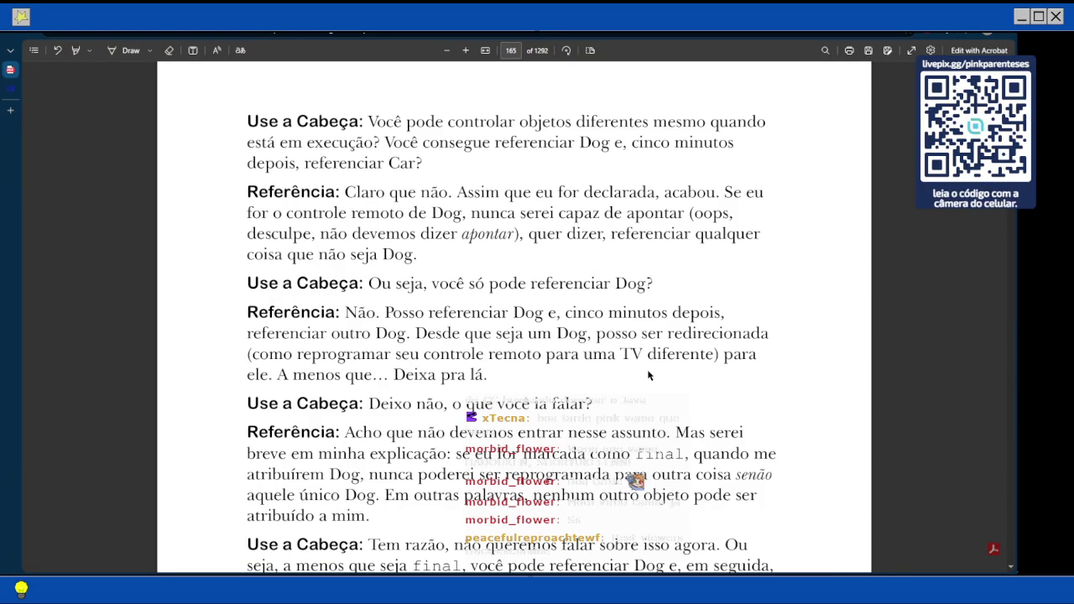
scroll(648, 375, down, 1)
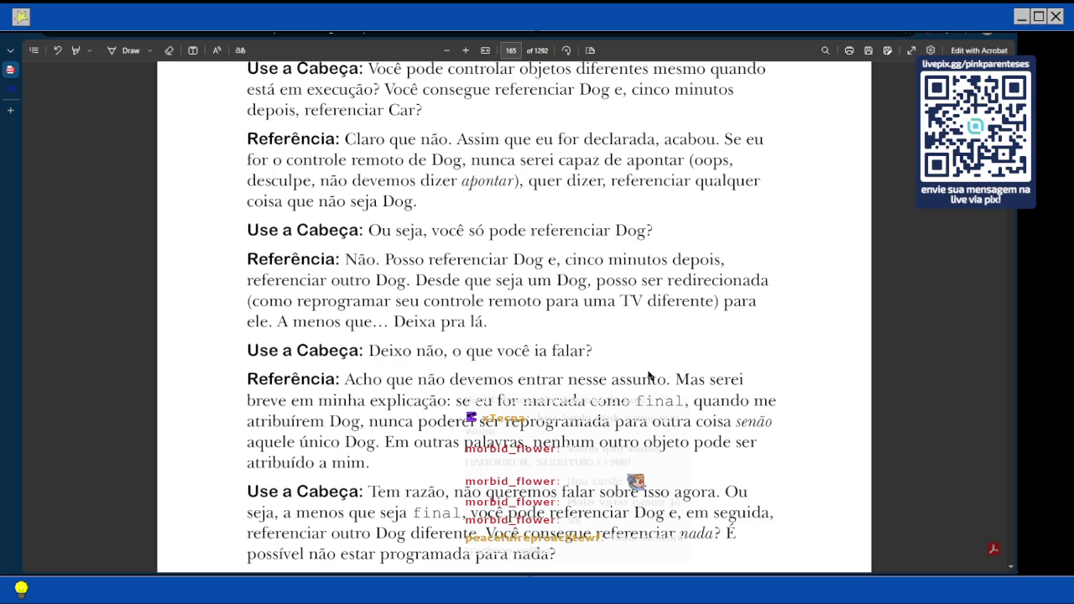
scroll(648, 375, down, 1)
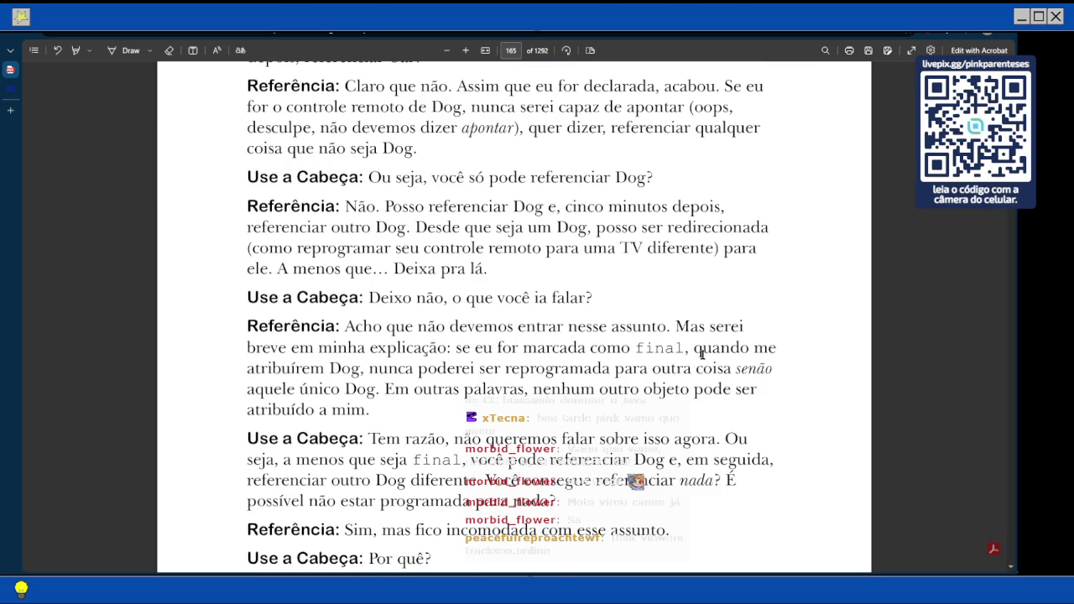
scroll(702, 354, down, 1)
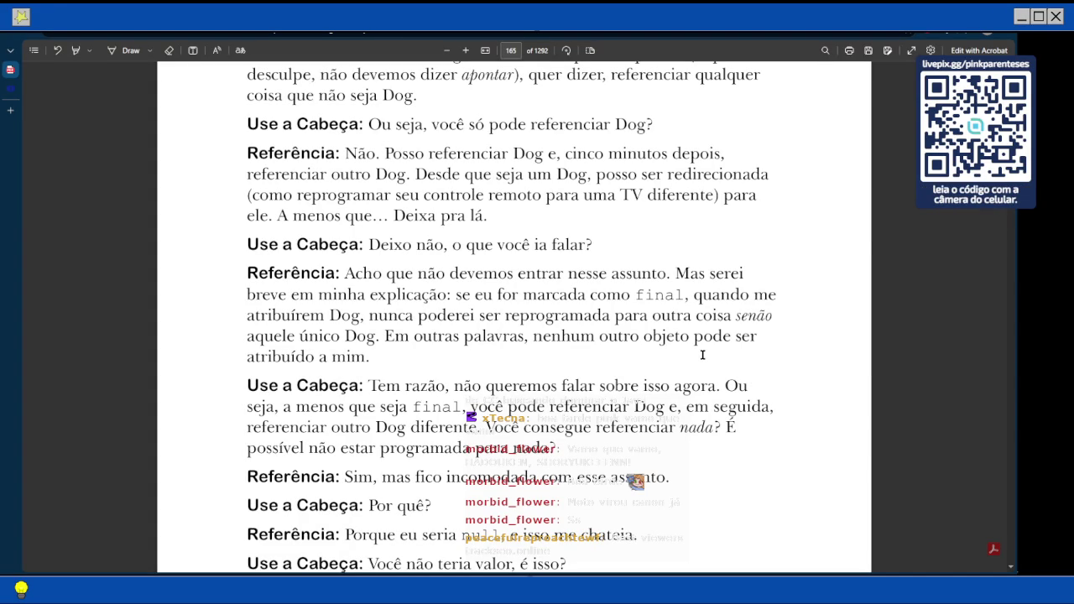
scroll(702, 355, down, 3)
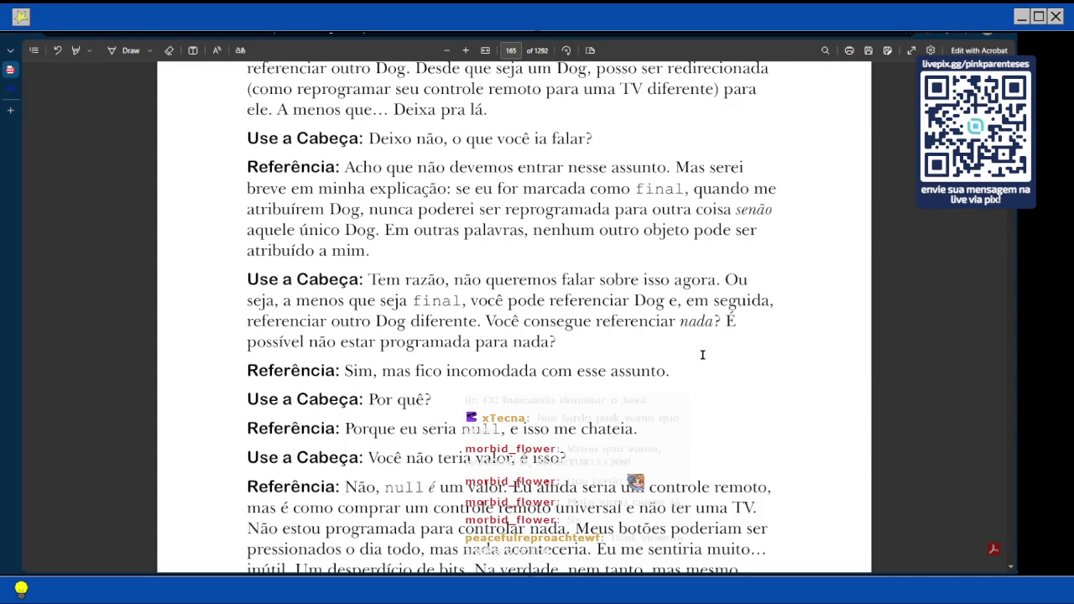
scroll(703, 355, down, 2)
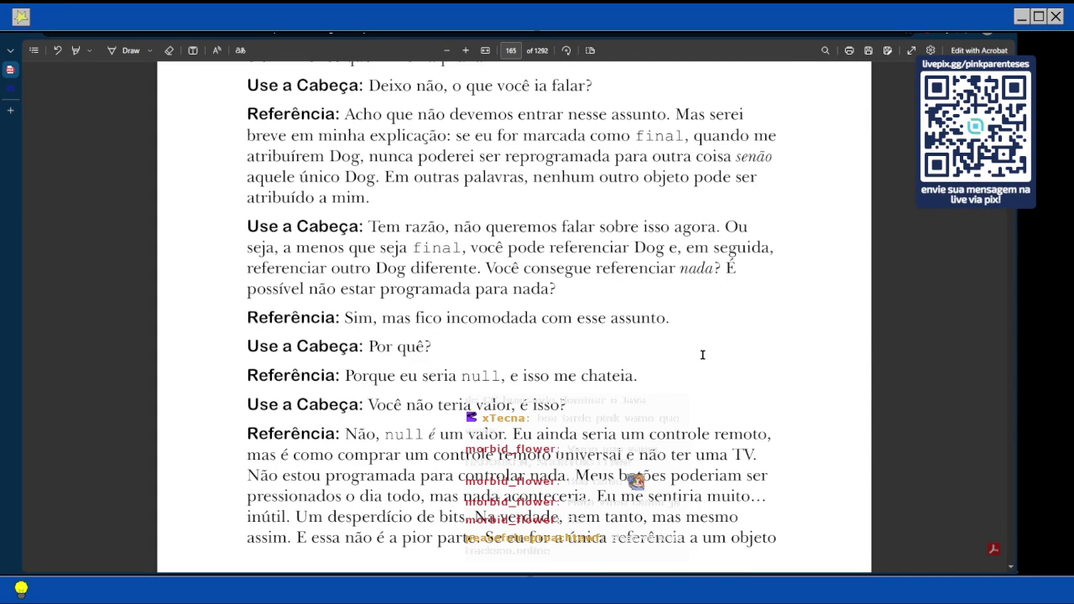
scroll(702, 355, down, 3)
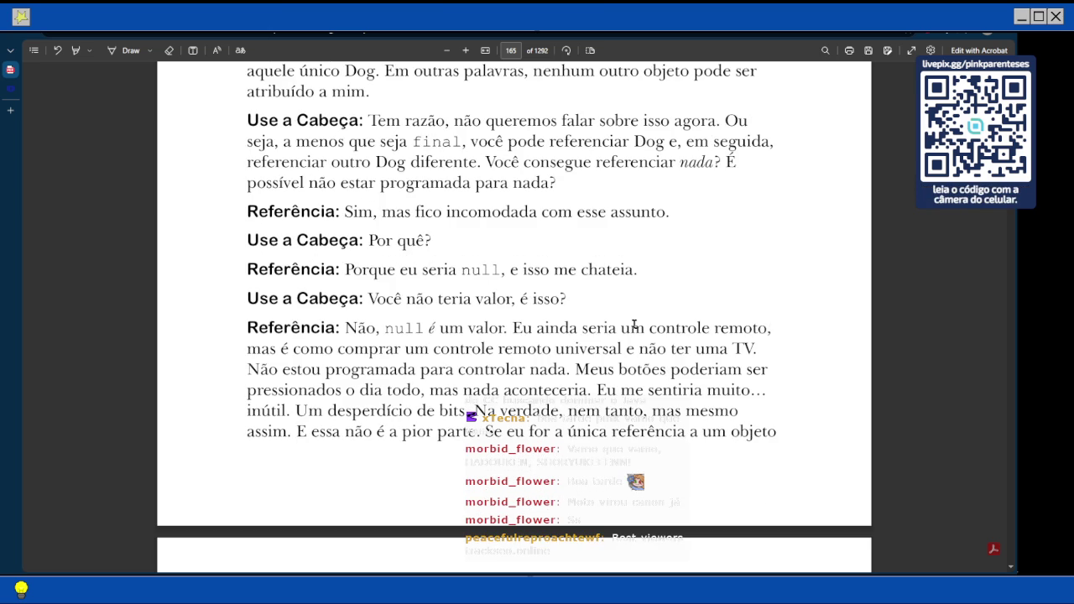
scroll(630, 328, down, 2)
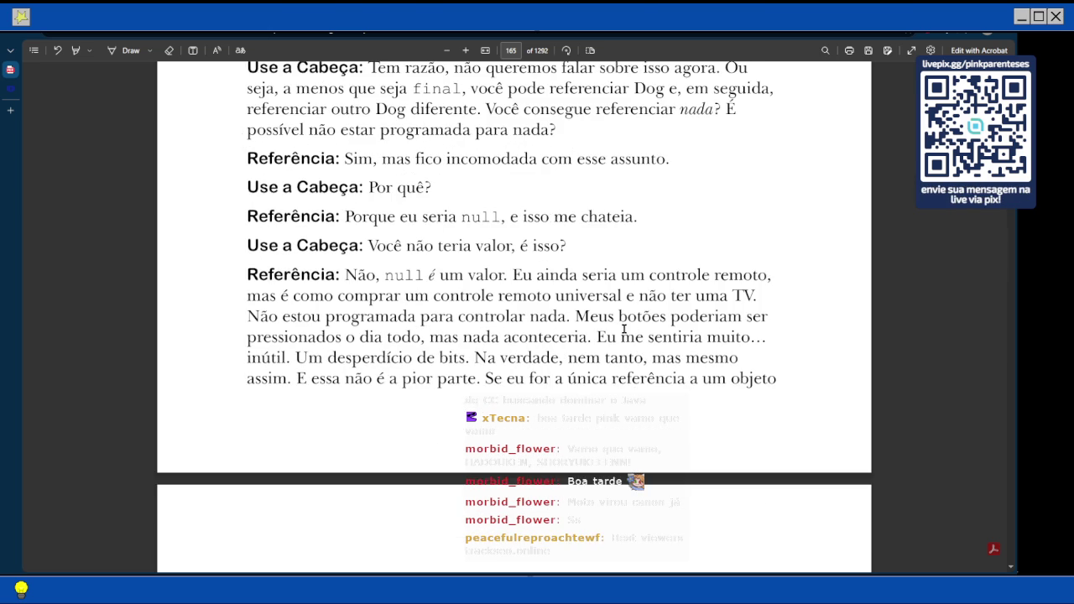
Scroll onto page 166 to 'A vida na garbage-collectible heap' showing Book b and Book c.
scroll(626, 328, down, 3)
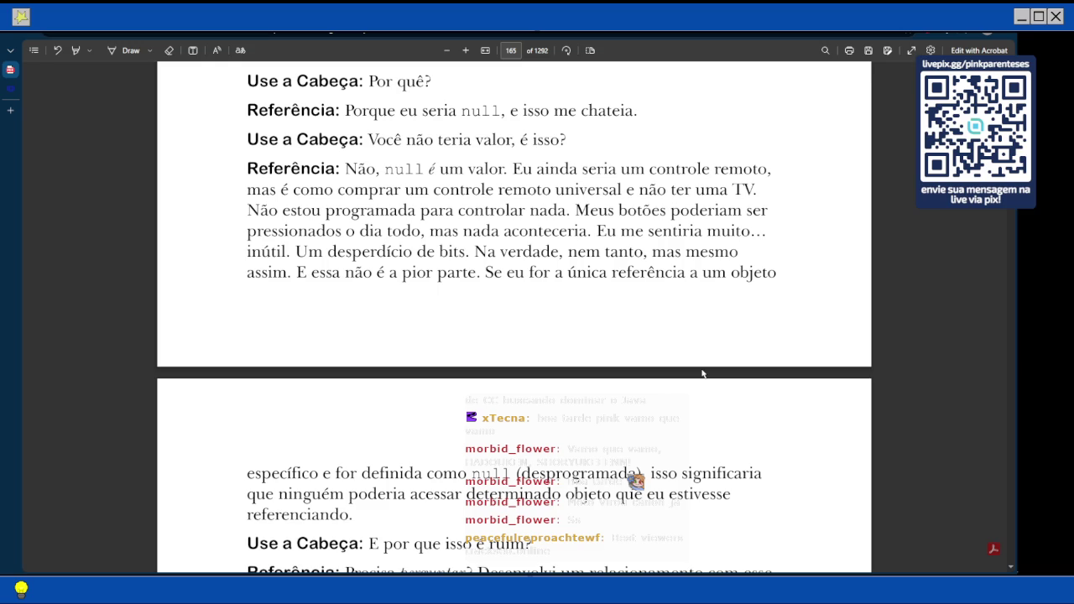
scroll(703, 373, down, 1)
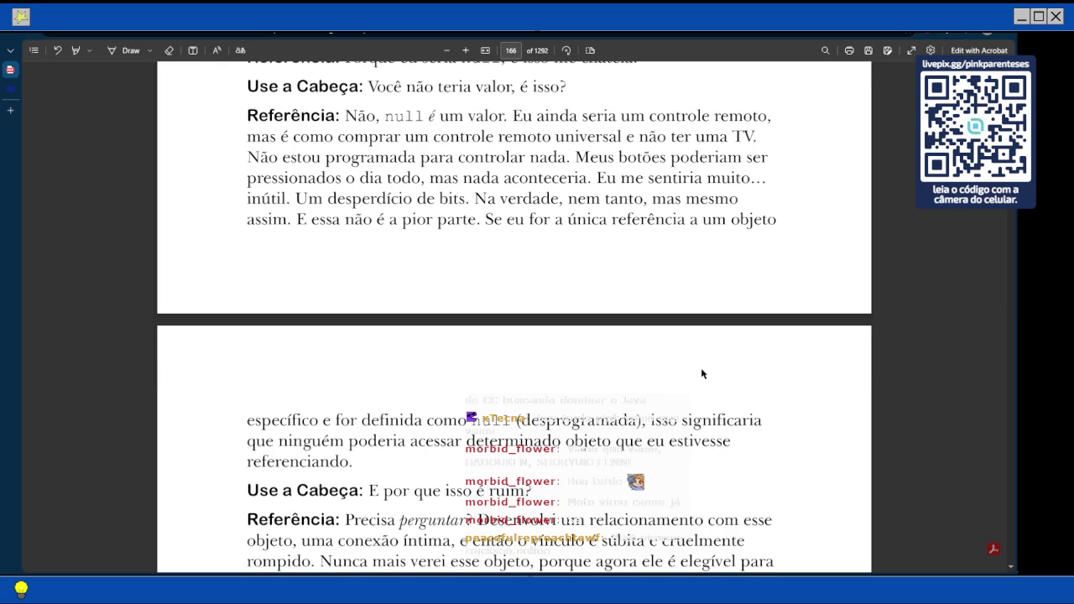
scroll(702, 373, down, 1)
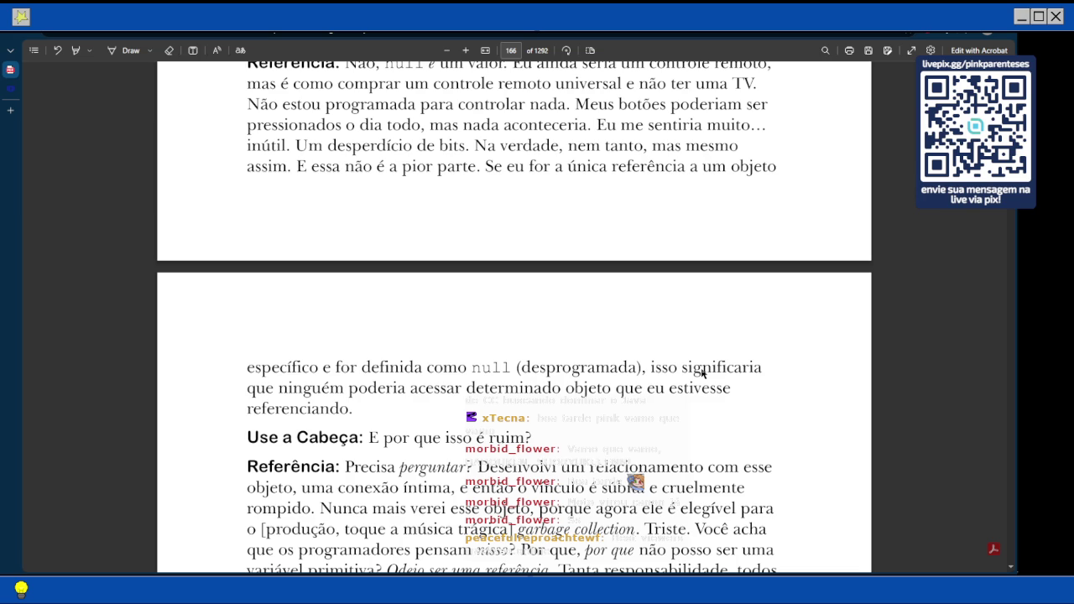
scroll(703, 374, down, 1)
scroll(703, 374, down, 1)
scroll(702, 373, down, 1)
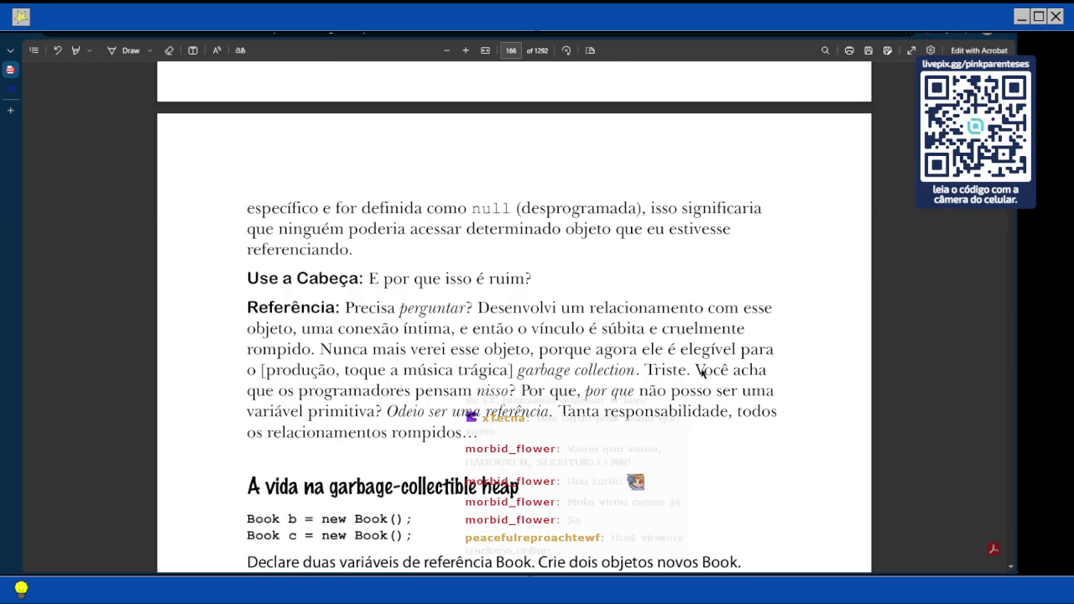
scroll(702, 372, down, 1)
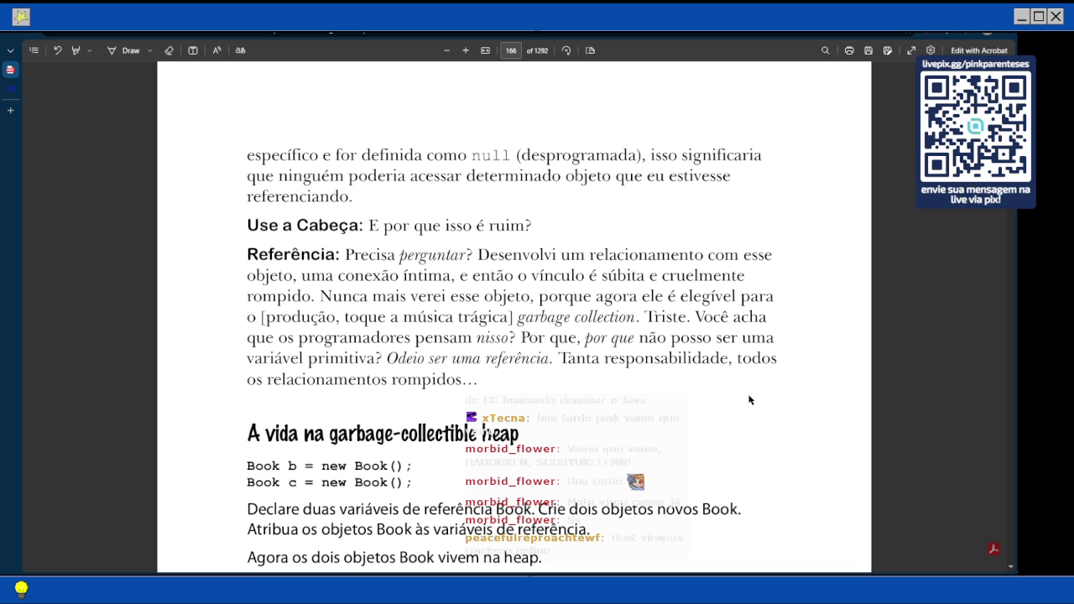
scroll(749, 401, down, 1)
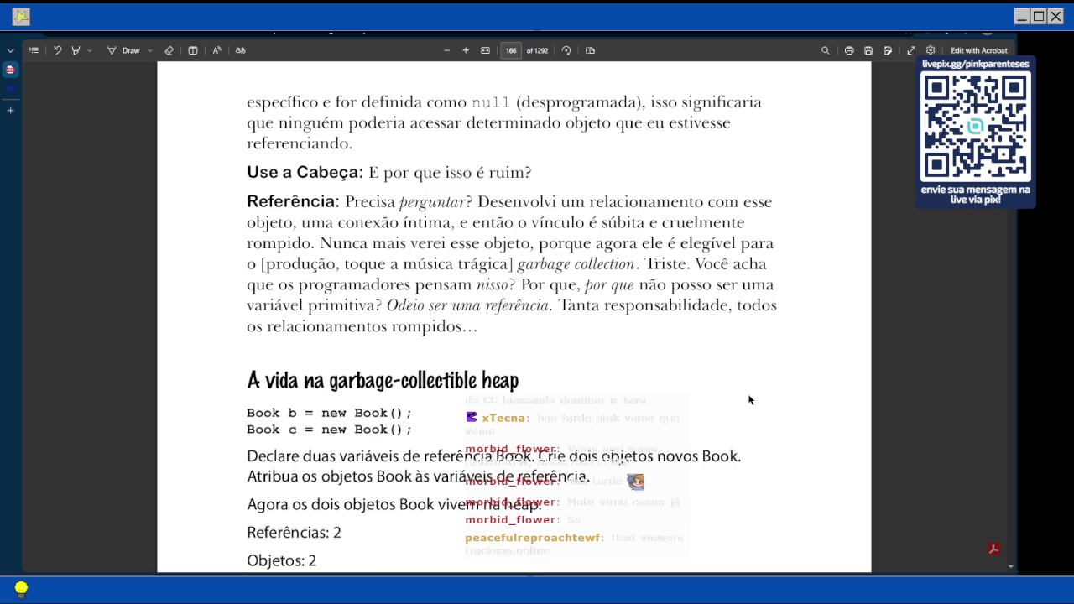
scroll(749, 400, down, 2)
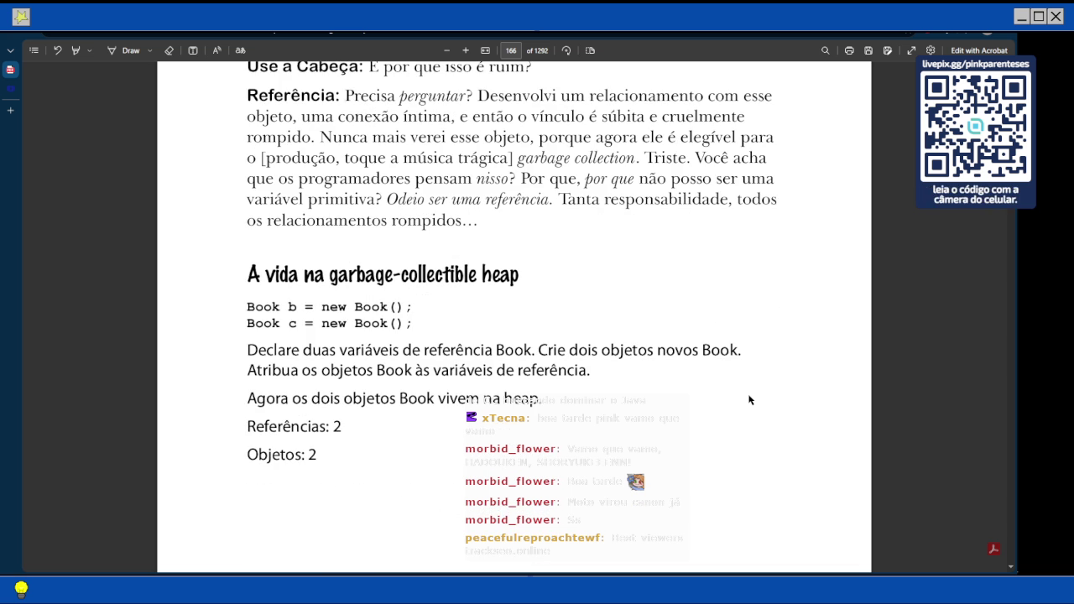
scroll(750, 400, down, 8)
scroll(750, 400, up, 9)
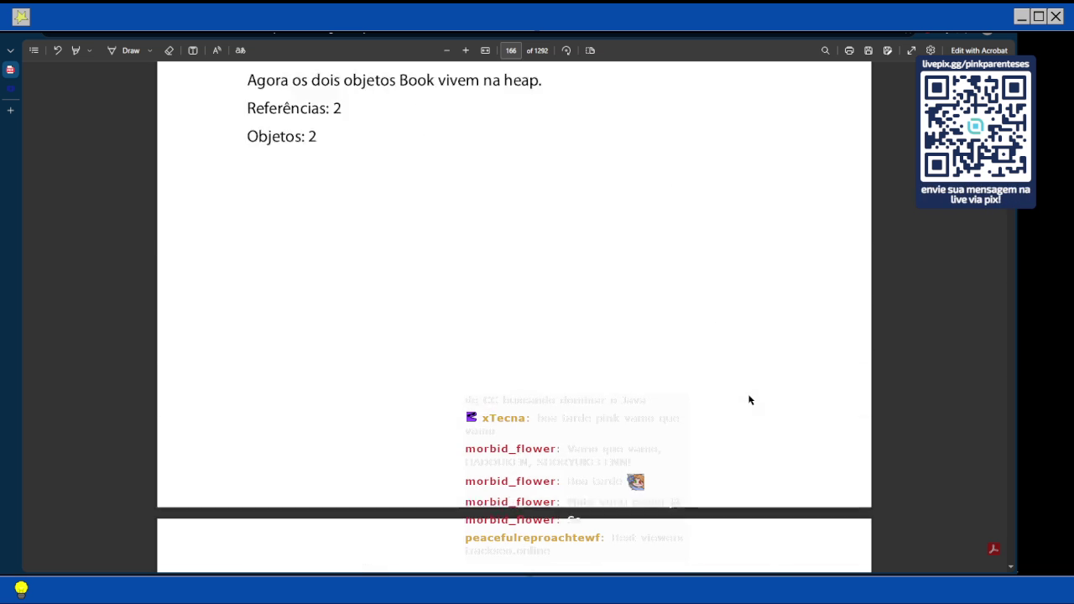
scroll(750, 400, up, 1)
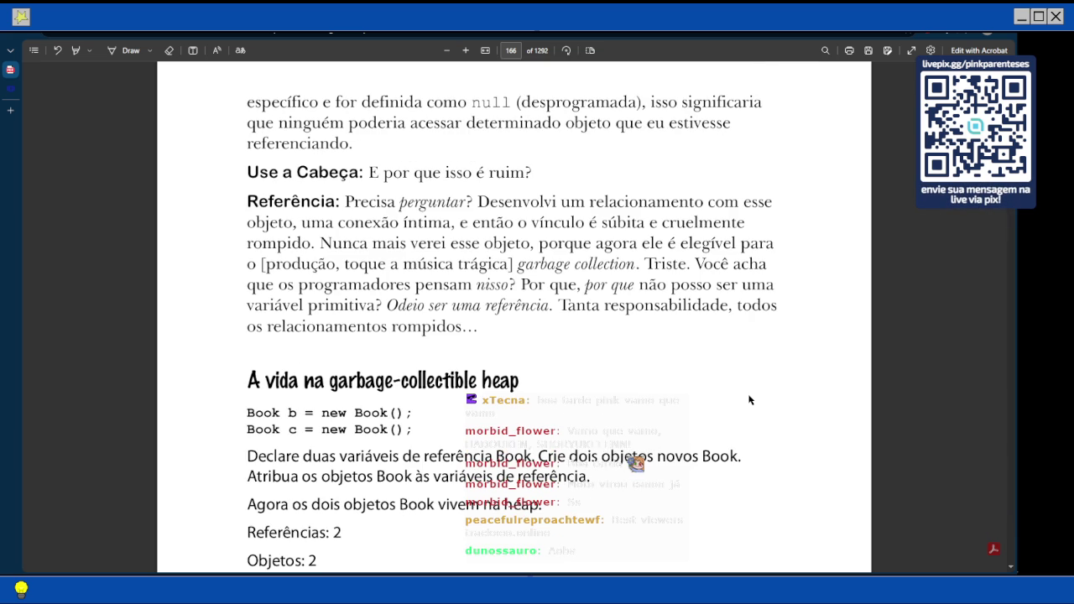
scroll(750, 401, down, 3)
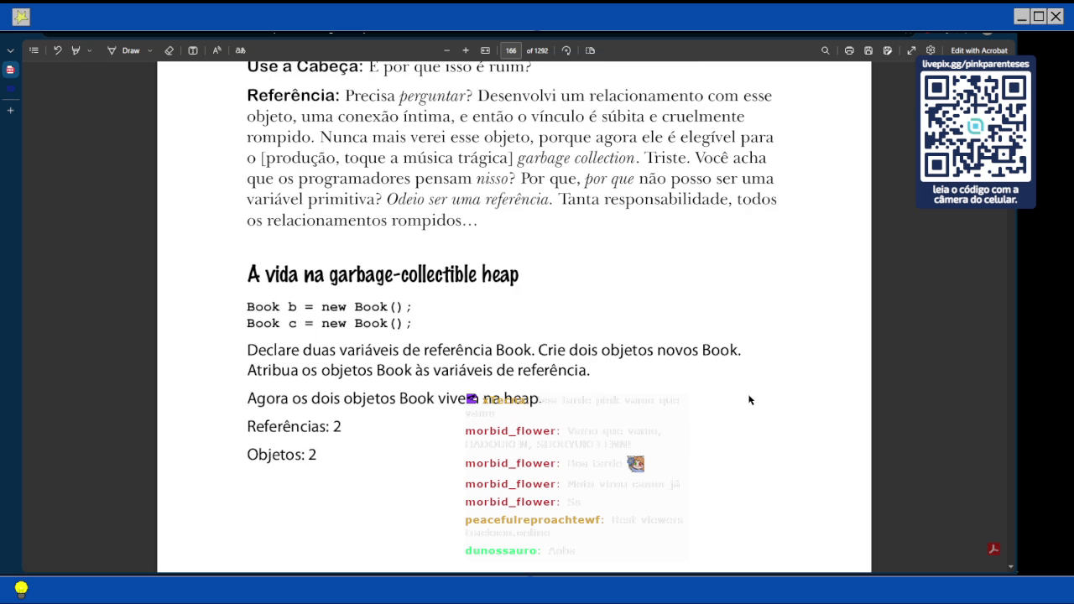
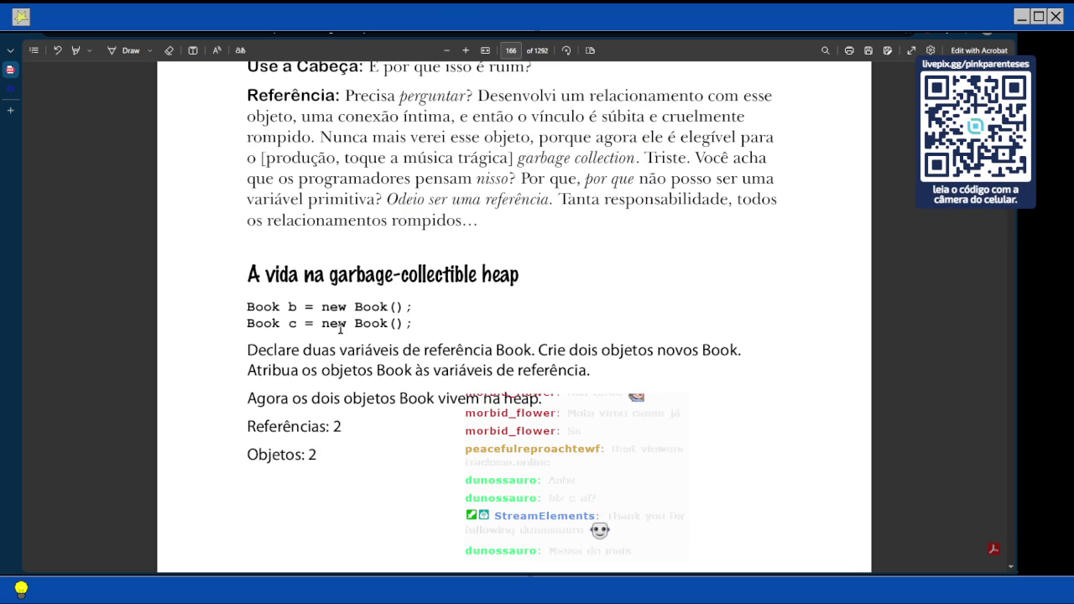
Scroll the PDF to the section heading that mentions the garbage-collectible heap.
scroll(340, 328, up, 4)
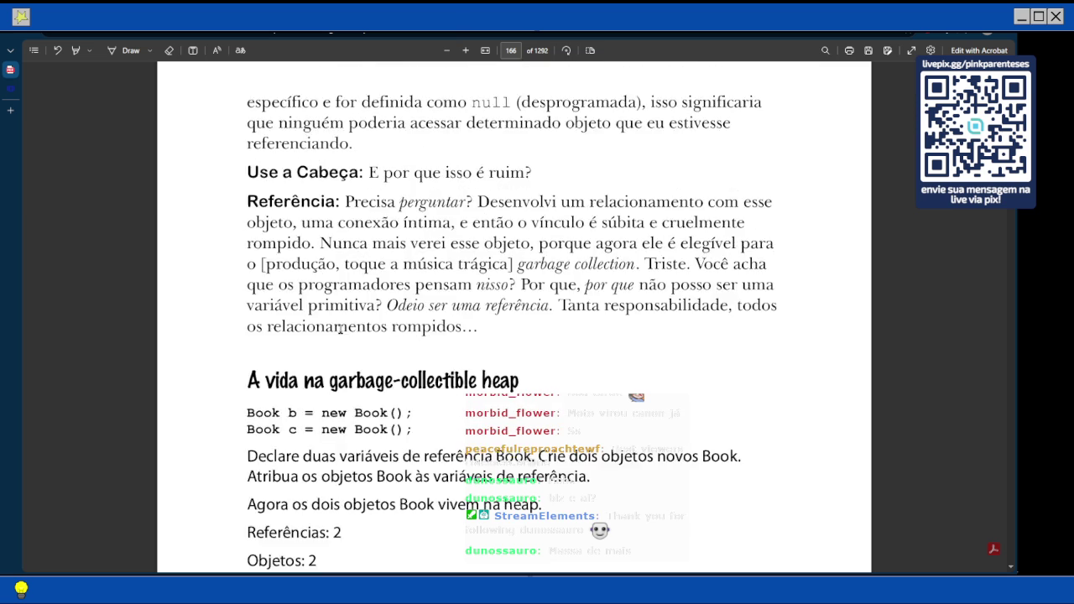
scroll(340, 328, up, 12)
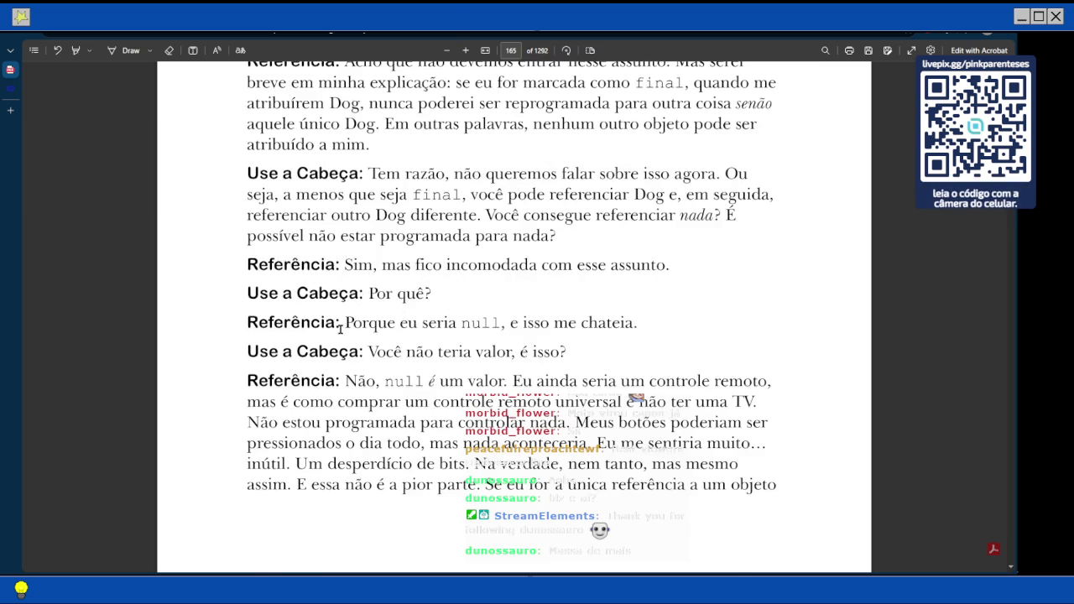
scroll(340, 328, up, 6)
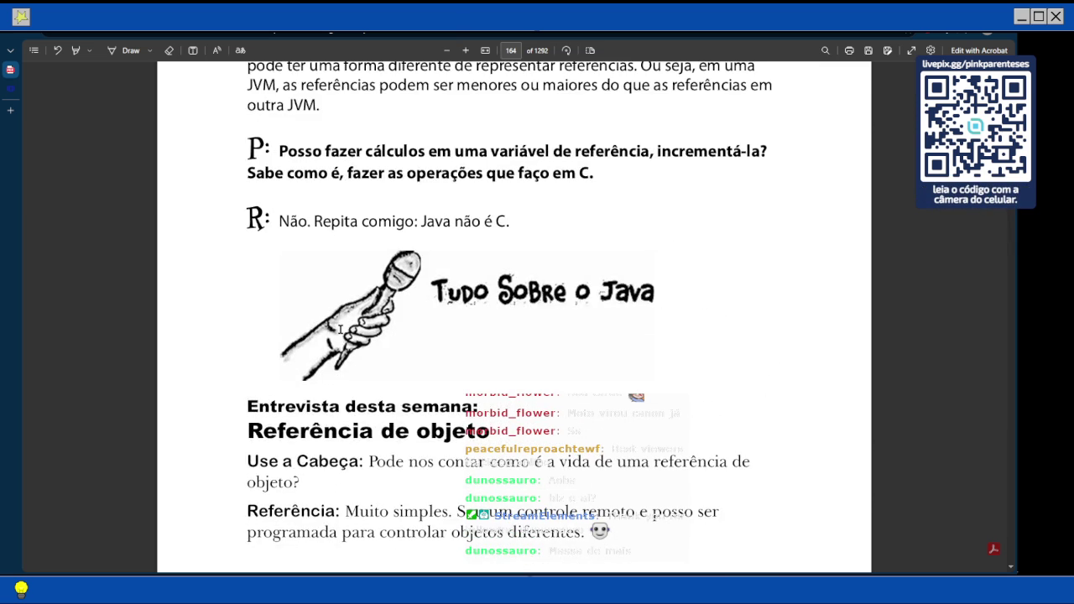
scroll(340, 328, down, 3)
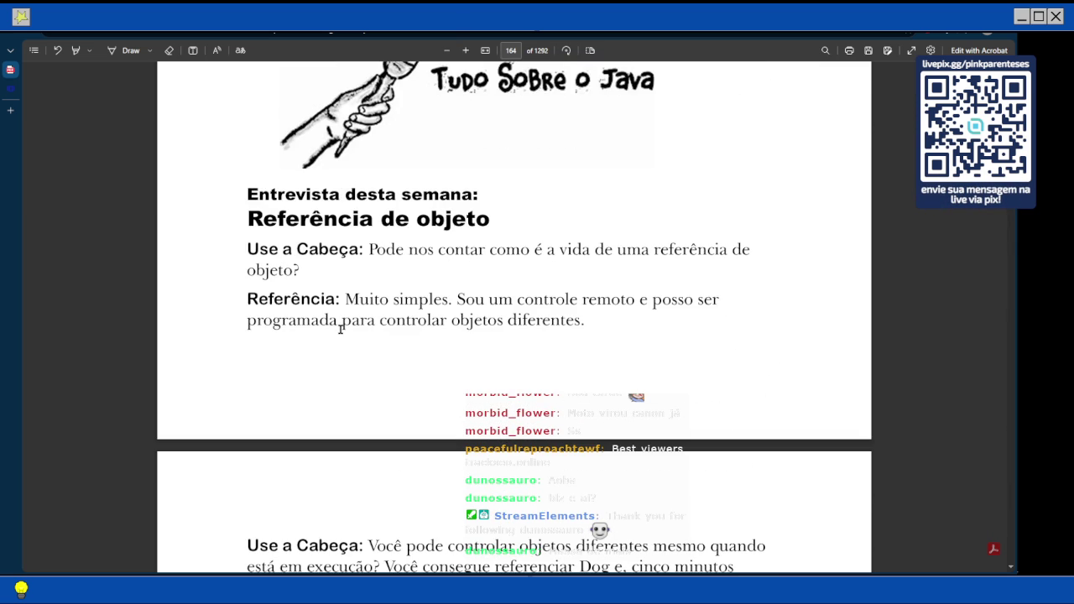
scroll(340, 328, down, 3)
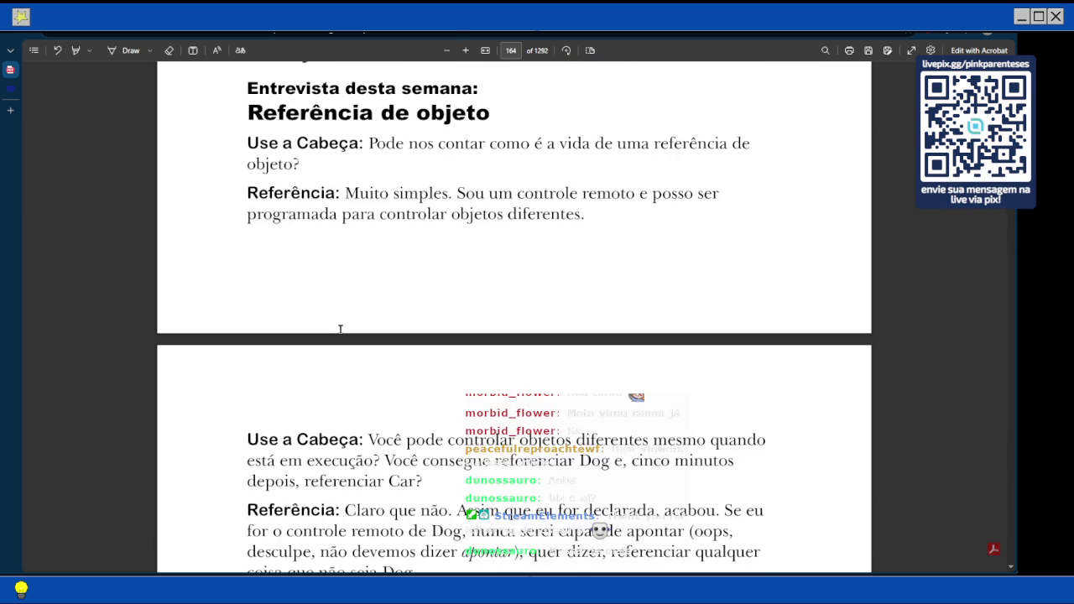
scroll(340, 329, down, 3)
scroll(340, 329, down, 6)
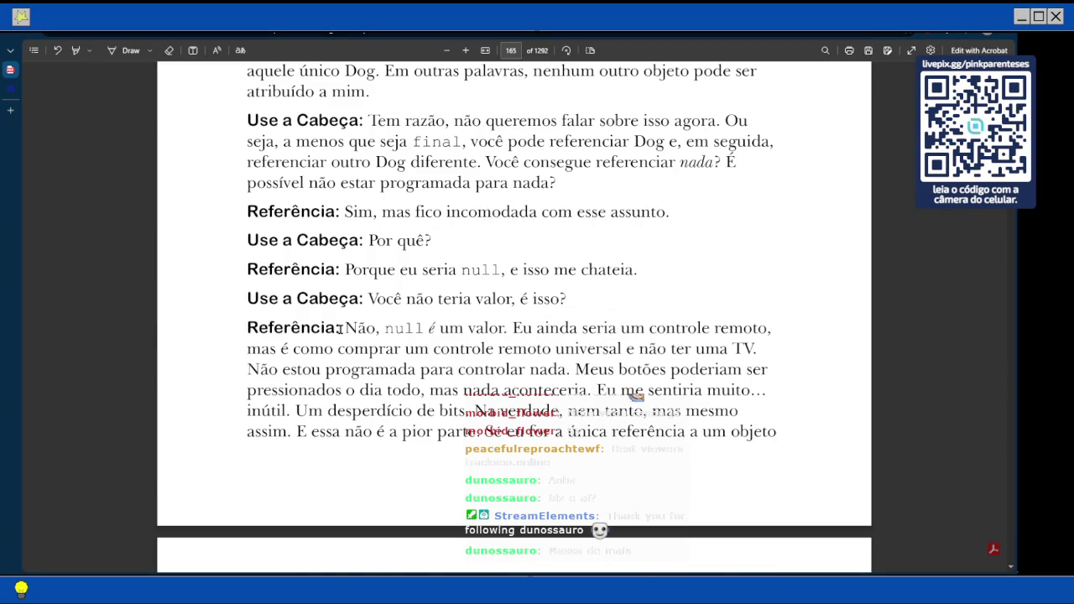
scroll(340, 328, down, 1)
scroll(340, 329, down, 3)
scroll(340, 329, down, 6)
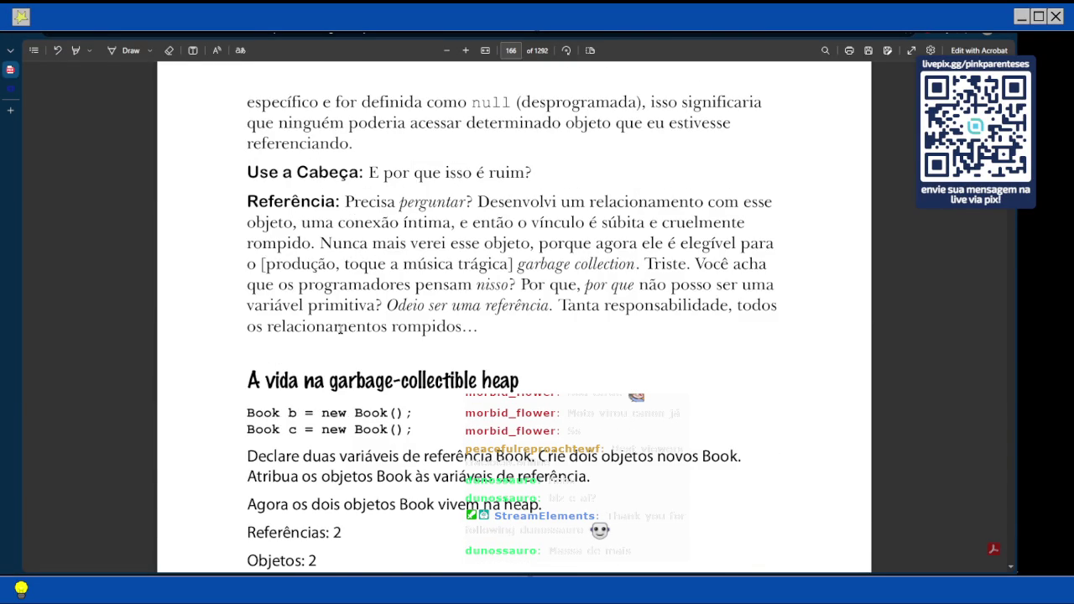
scroll(340, 328, up, 1)
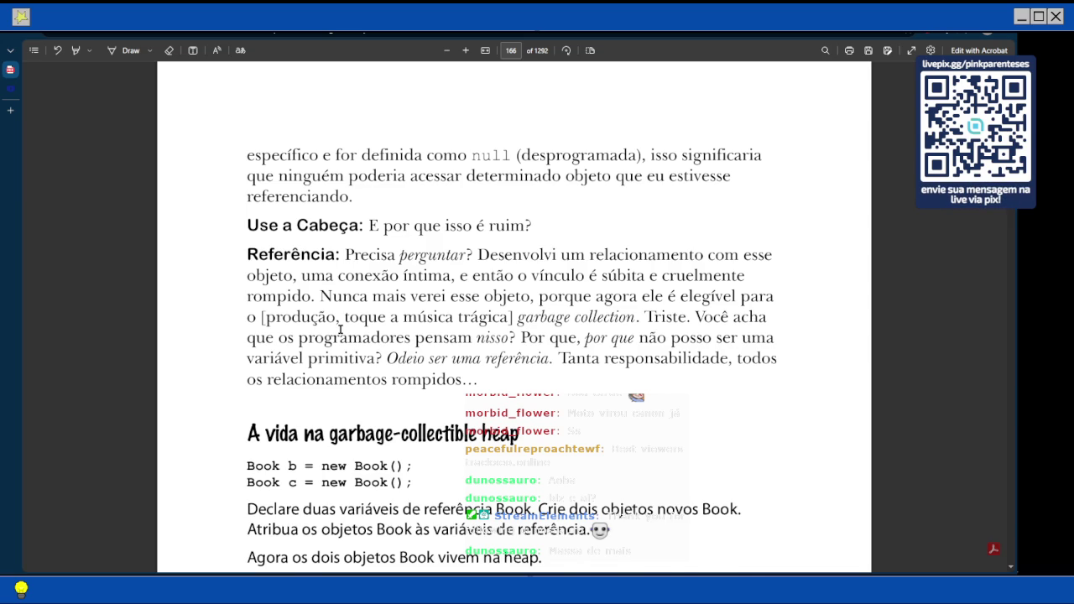
scroll(340, 329, up, 5)
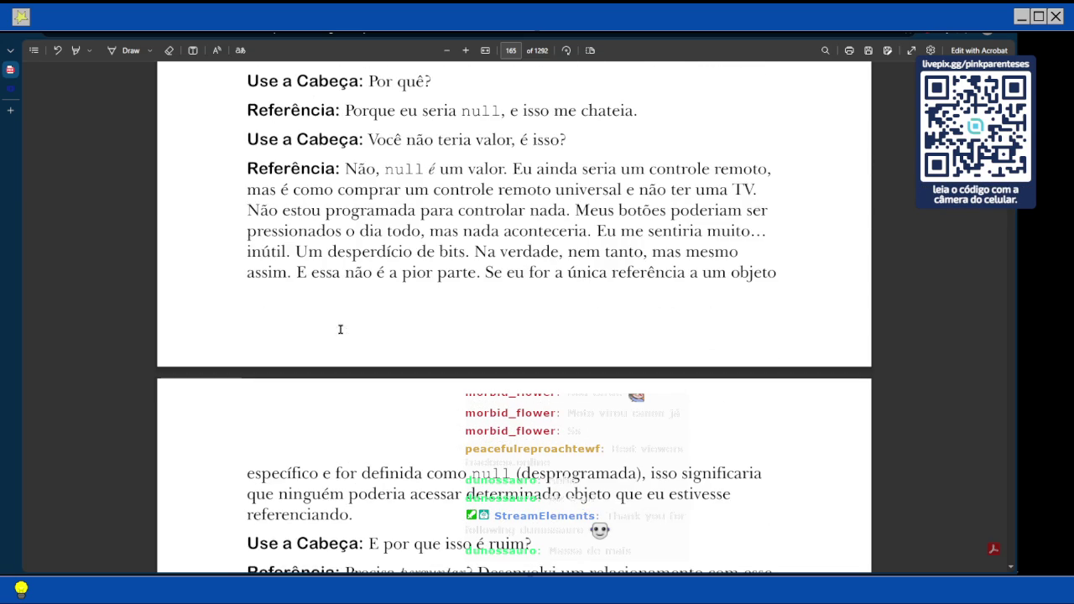
scroll(484, 320, down, 1)
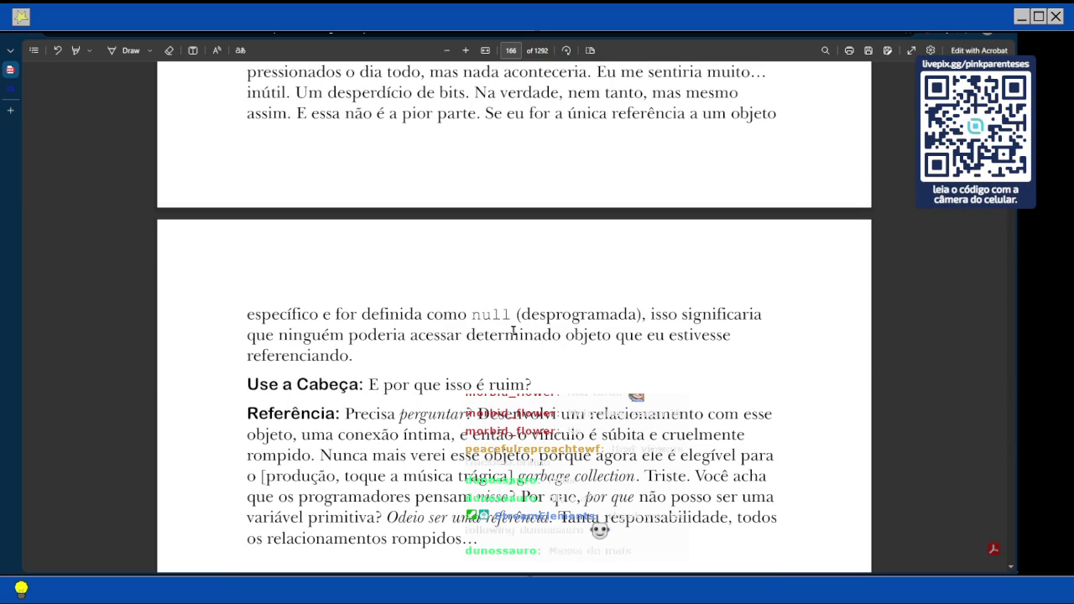
scroll(378, 275, up, 1)
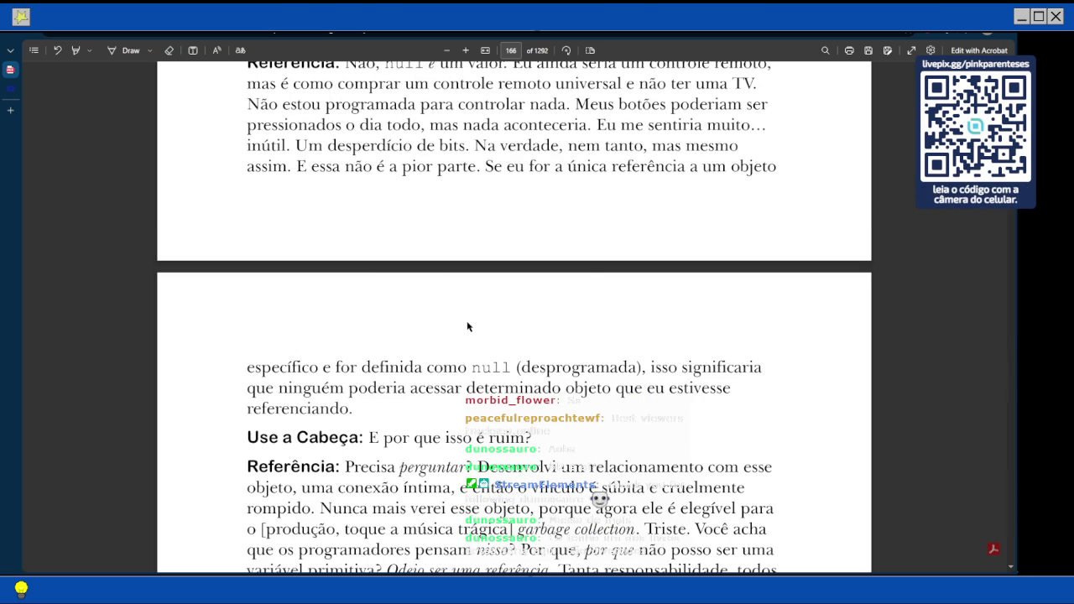
scroll(480, 346, down, 5)
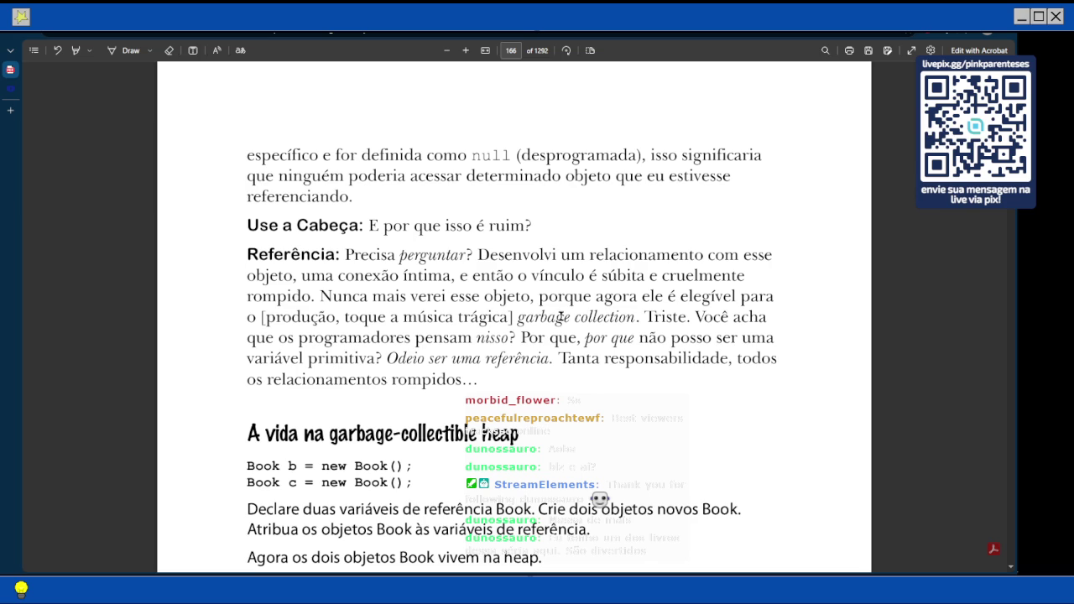
scroll(260, 437, down, 3)
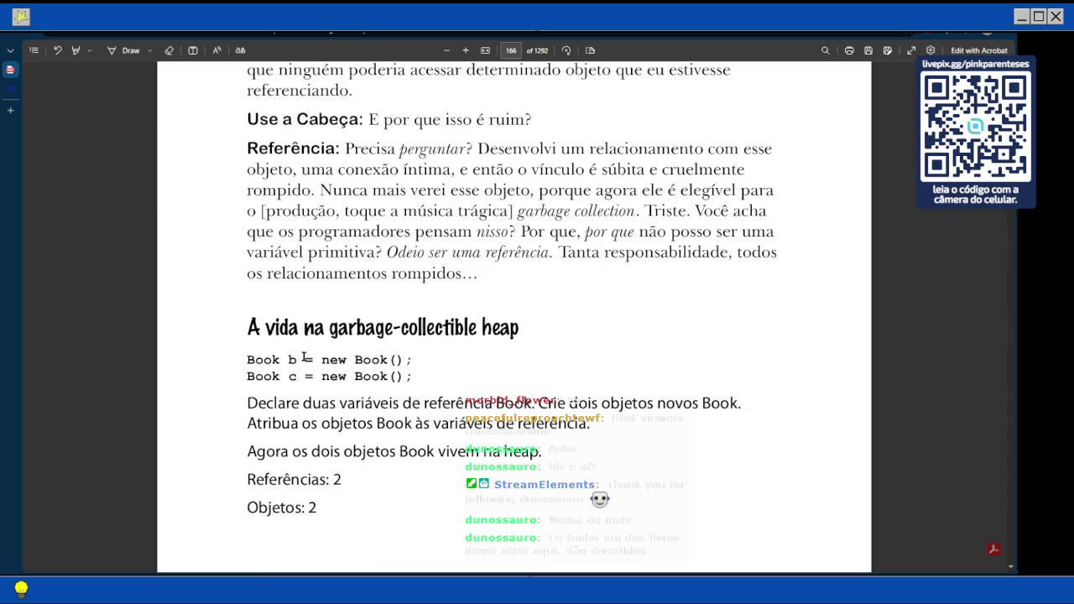
Select 'garbage-collectible heap' in the heading, then read page 166's Book b and Book c declarations.
drag(358, 327, 520, 329)
scroll(382, 314, down, 3)
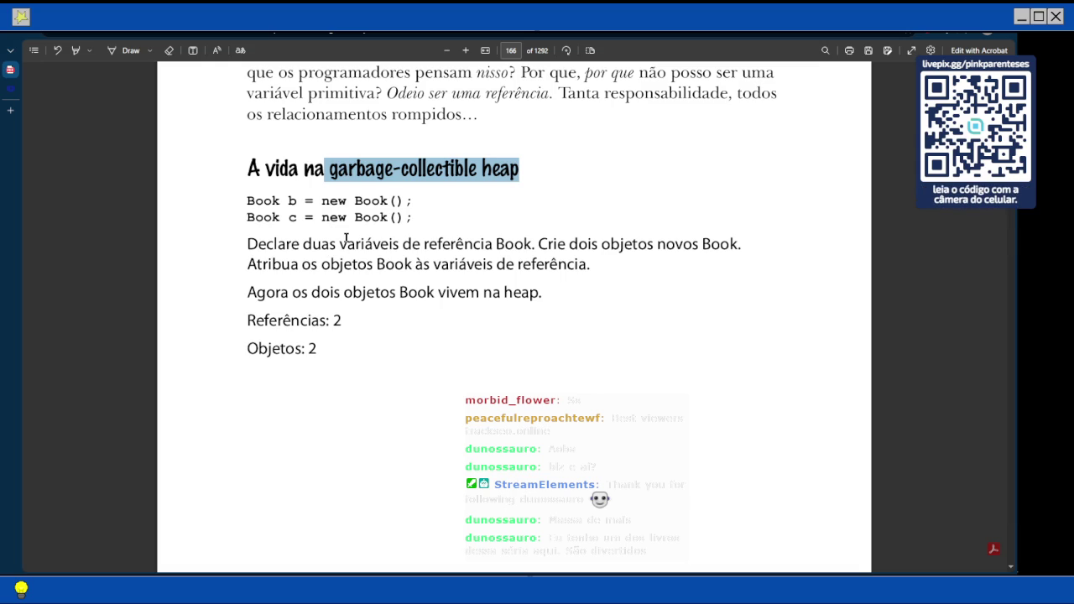
scroll(378, 228, up, 1)
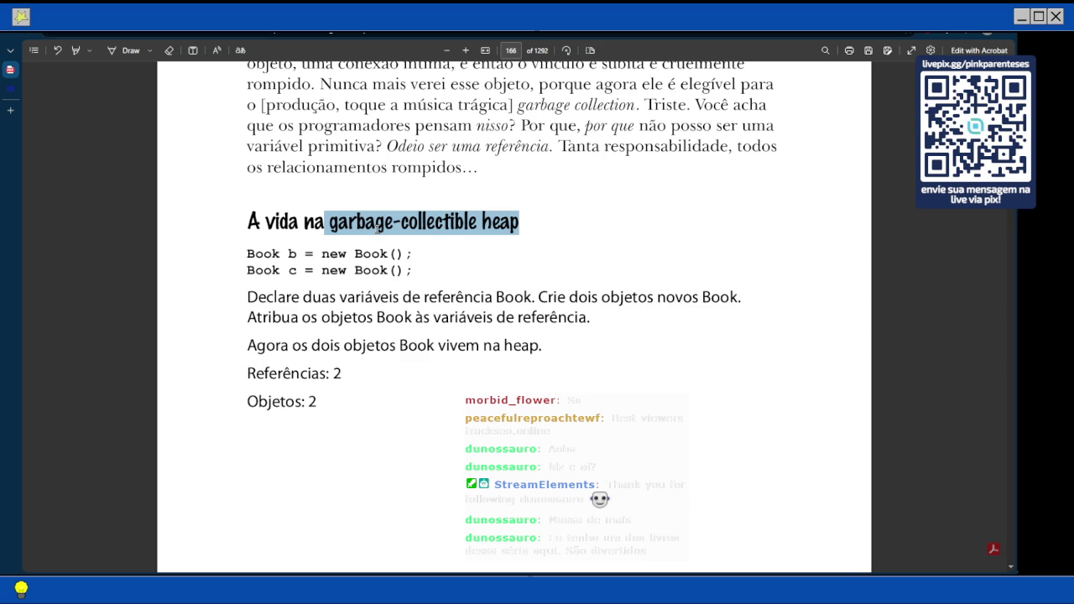
scroll(378, 229, up, 3)
scroll(379, 229, down, 3)
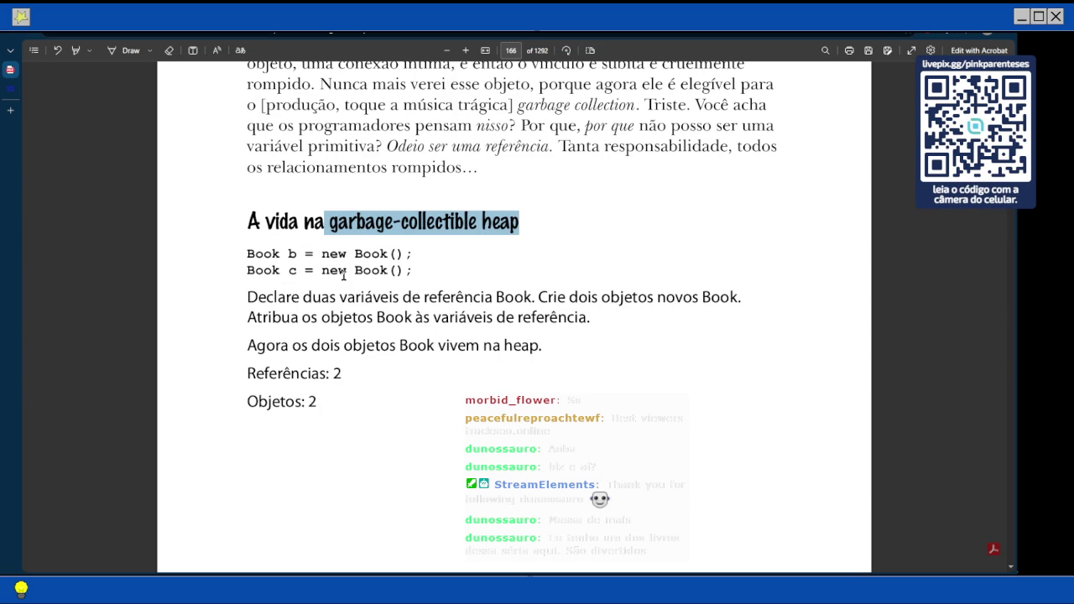
scroll(343, 276, up, 3)
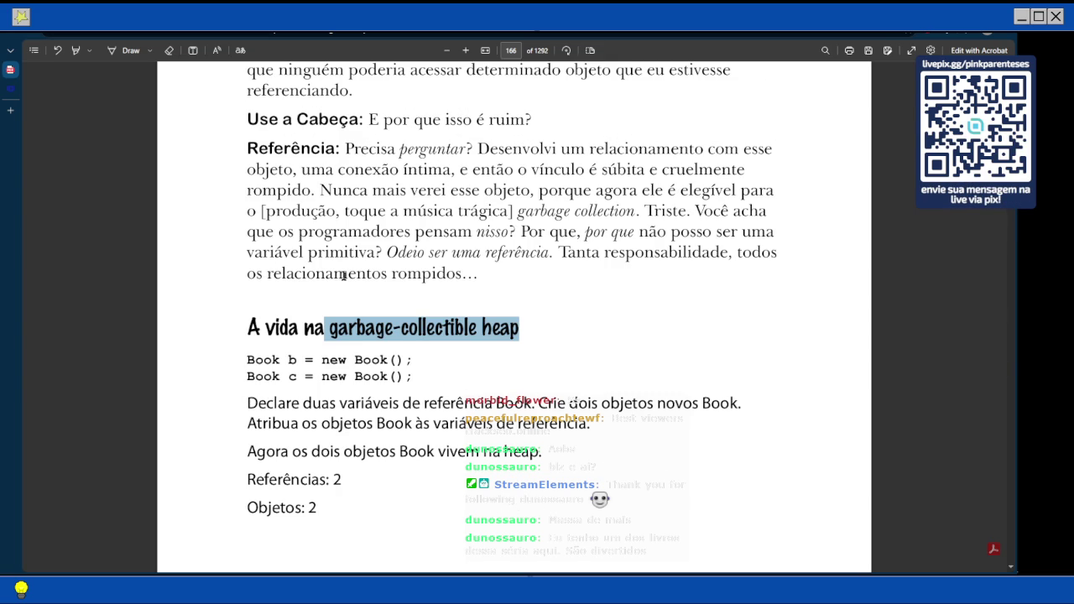
scroll(343, 275, down, 3)
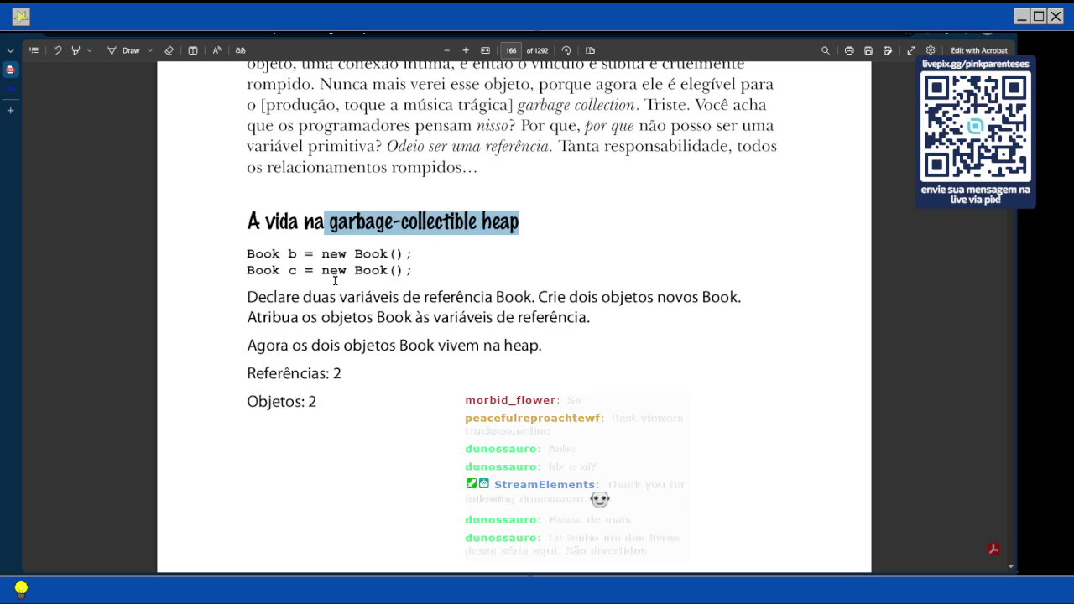
scroll(334, 281, down, 1)
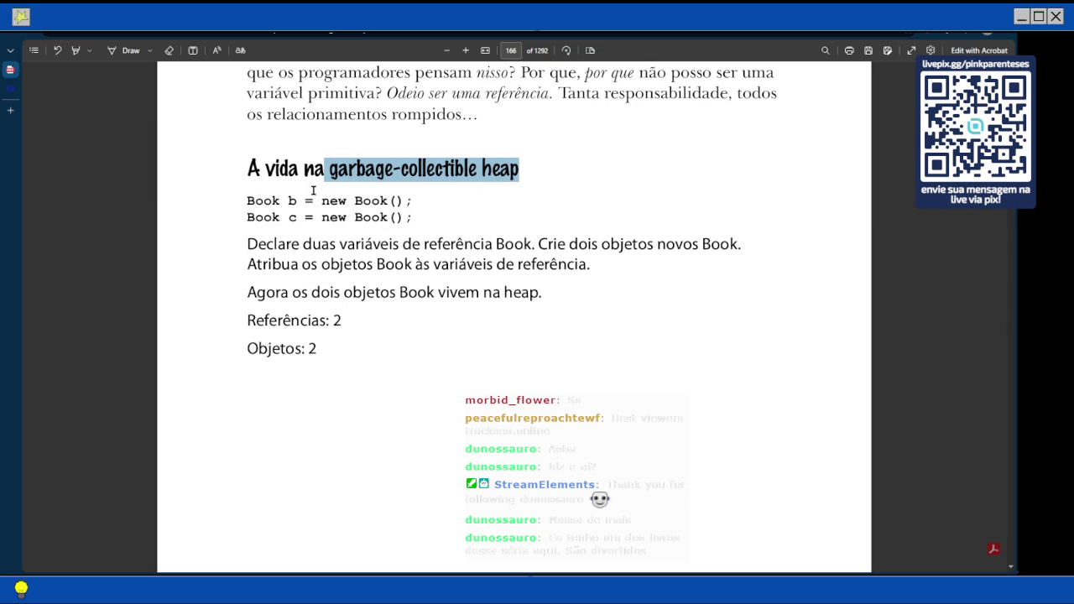
scroll(325, 246, down, 2)
scroll(334, 227, up, 2)
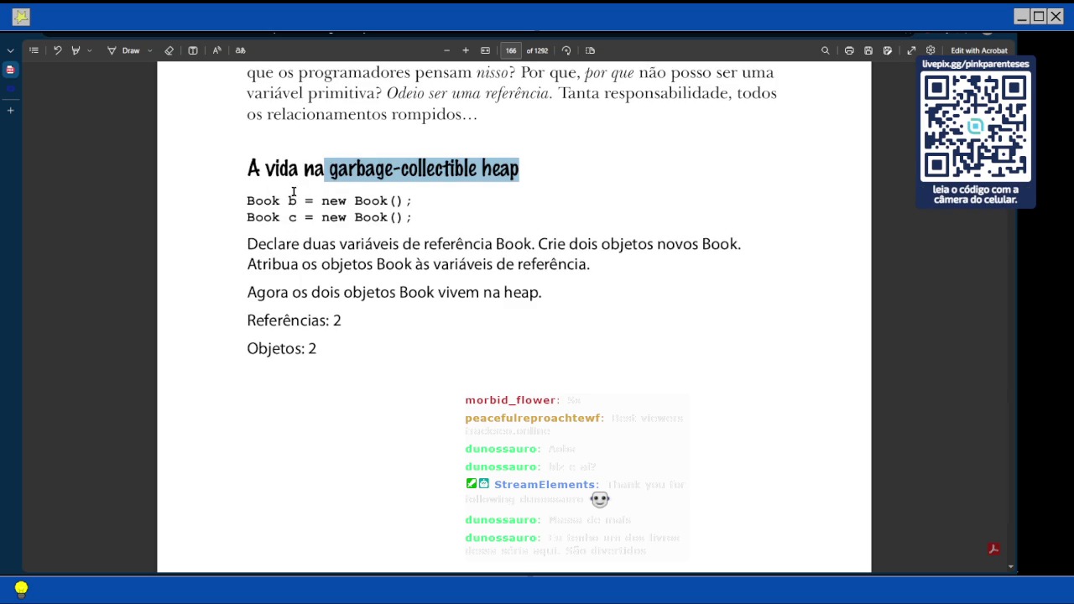
Clear the marked heading words and code lines, then scroll down to the top of page 167.
click(293, 202)
drag(337, 202, 396, 245)
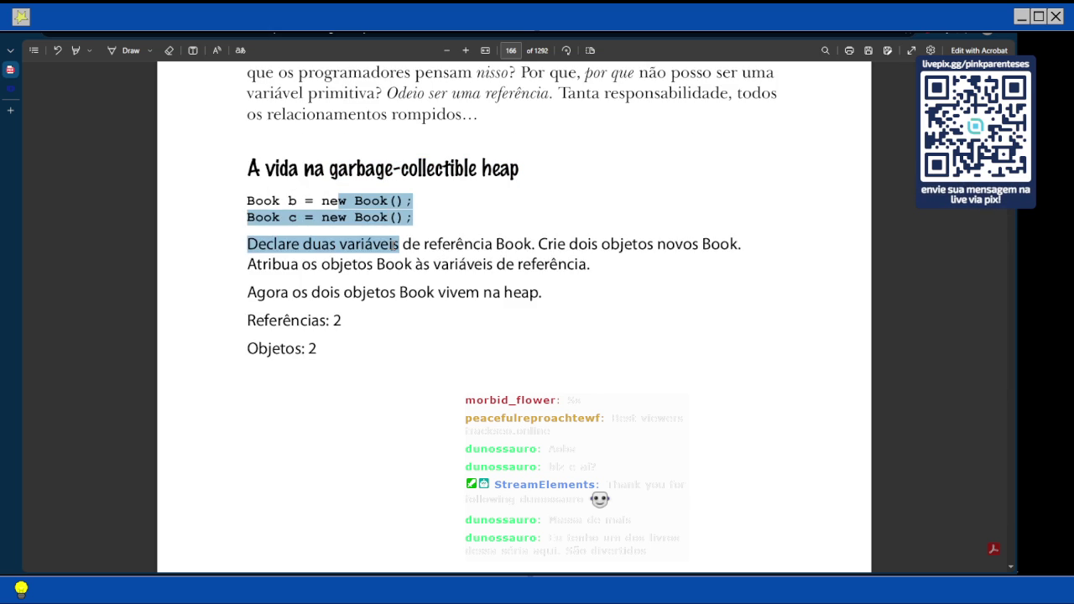
click(261, 208)
scroll(316, 235, down, 1)
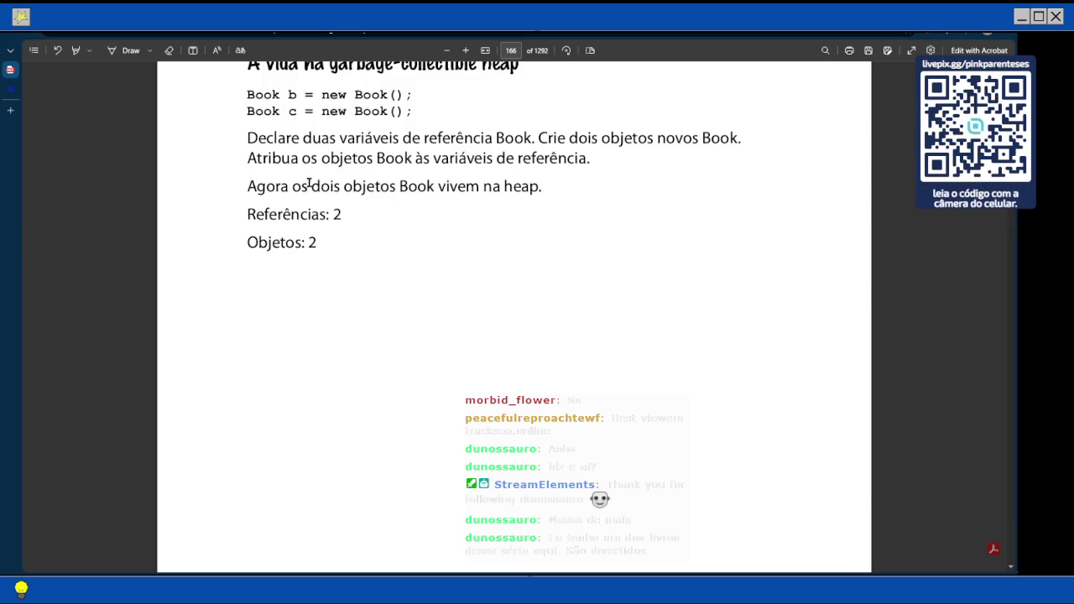
scroll(309, 185, down, 10)
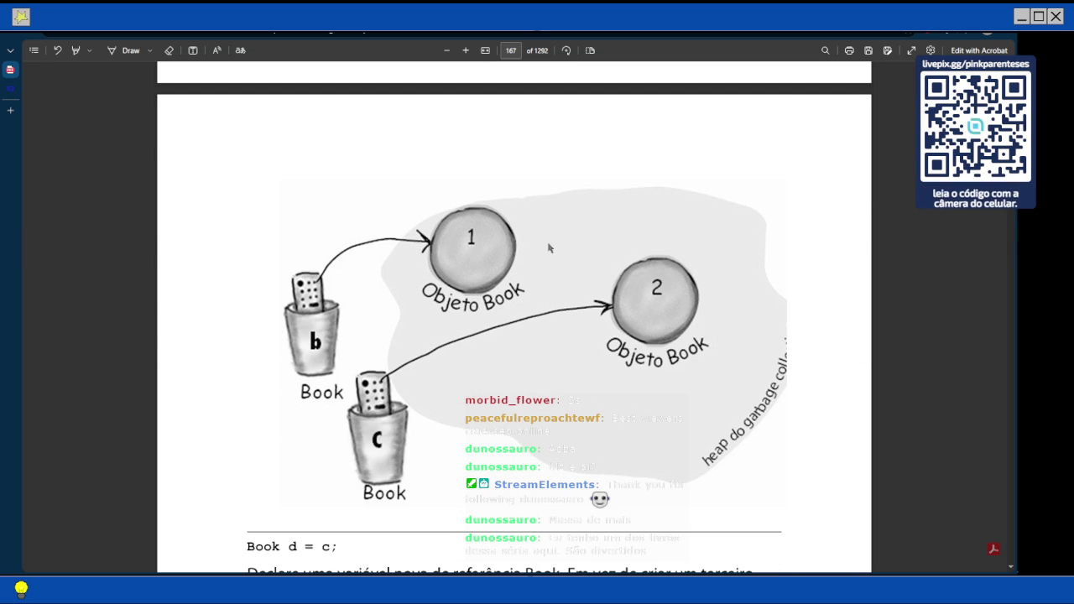
Scroll through page 167's 'Book d = c;' explanation down to Referências: 3 and Objetos: 2.
scroll(550, 246, down, 3)
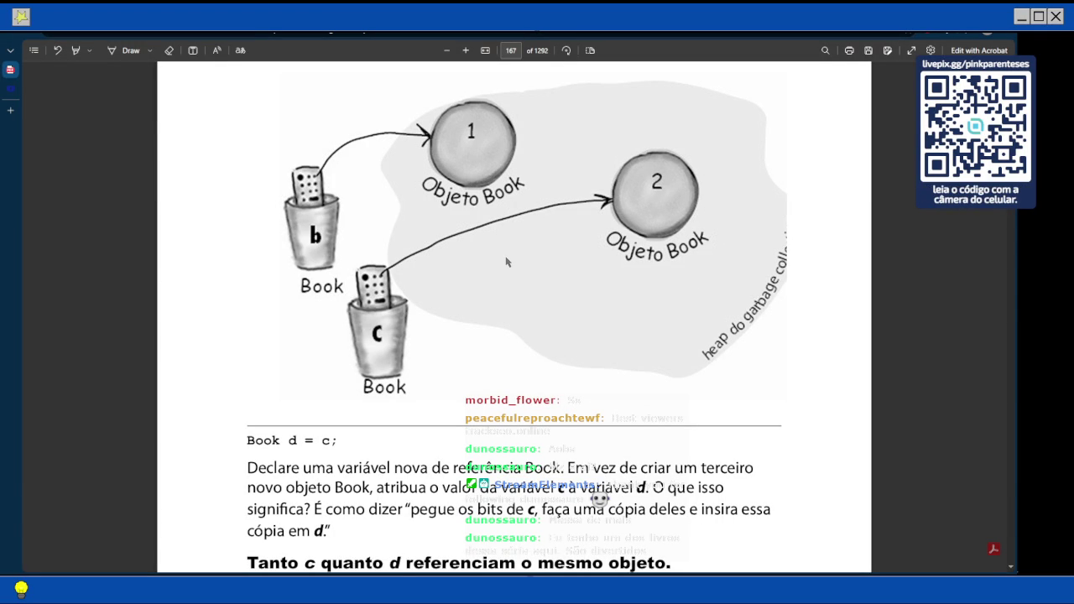
scroll(506, 263, down, 1)
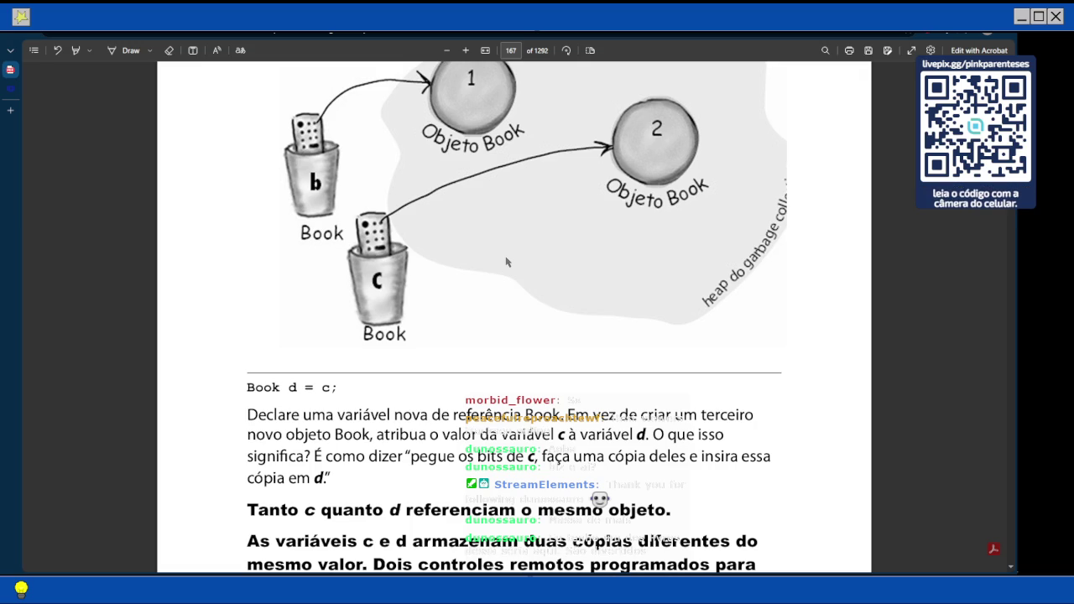
scroll(506, 262, down, 2)
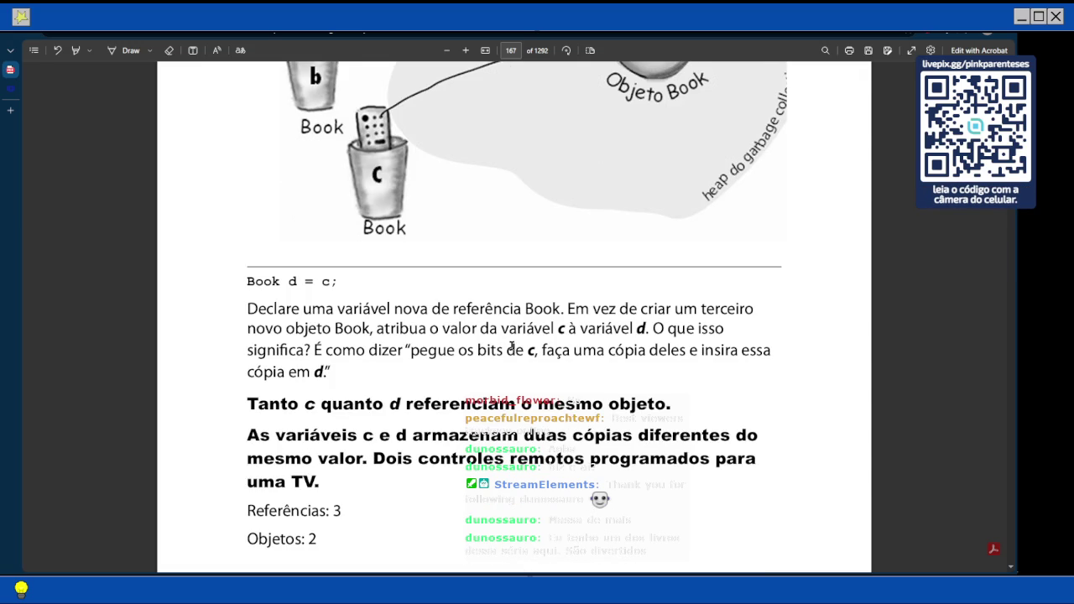
scroll(509, 316, down, 2)
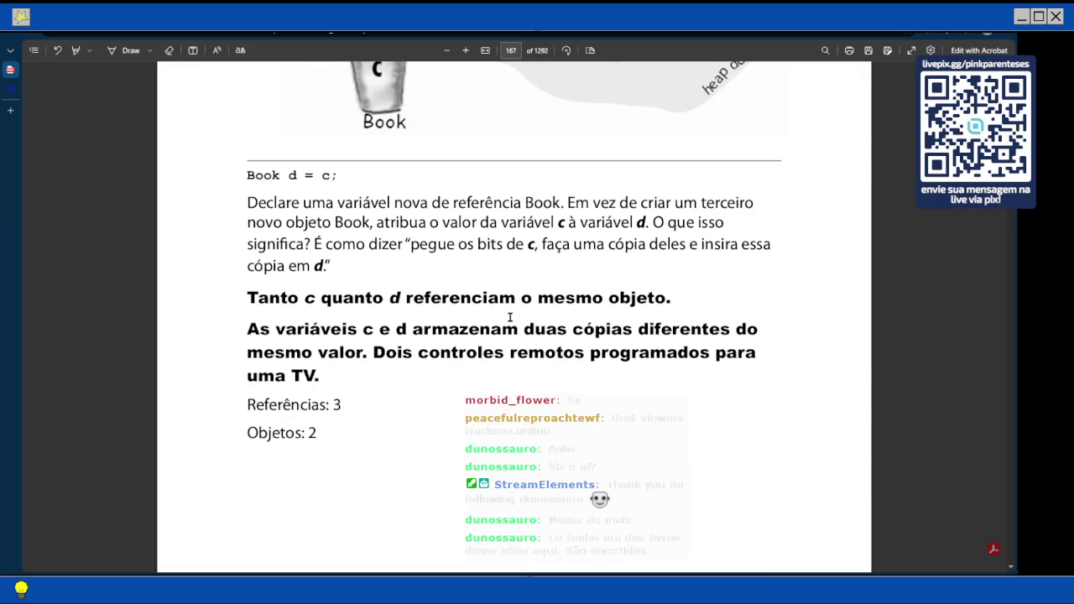
scroll(510, 318, down, 2)
scroll(305, 326, down, 8)
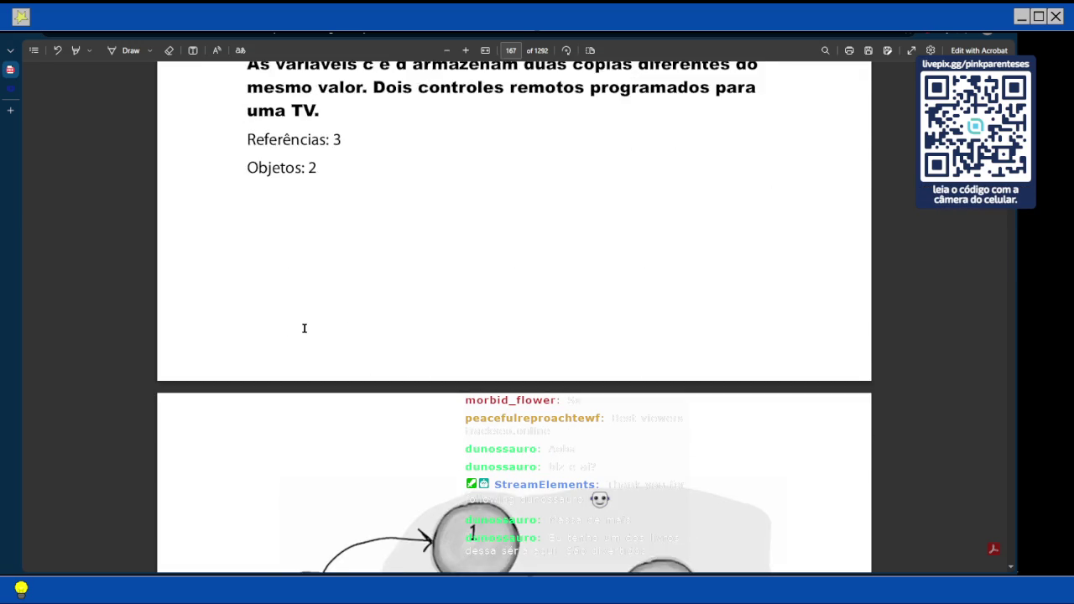
scroll(304, 327, down, 1)
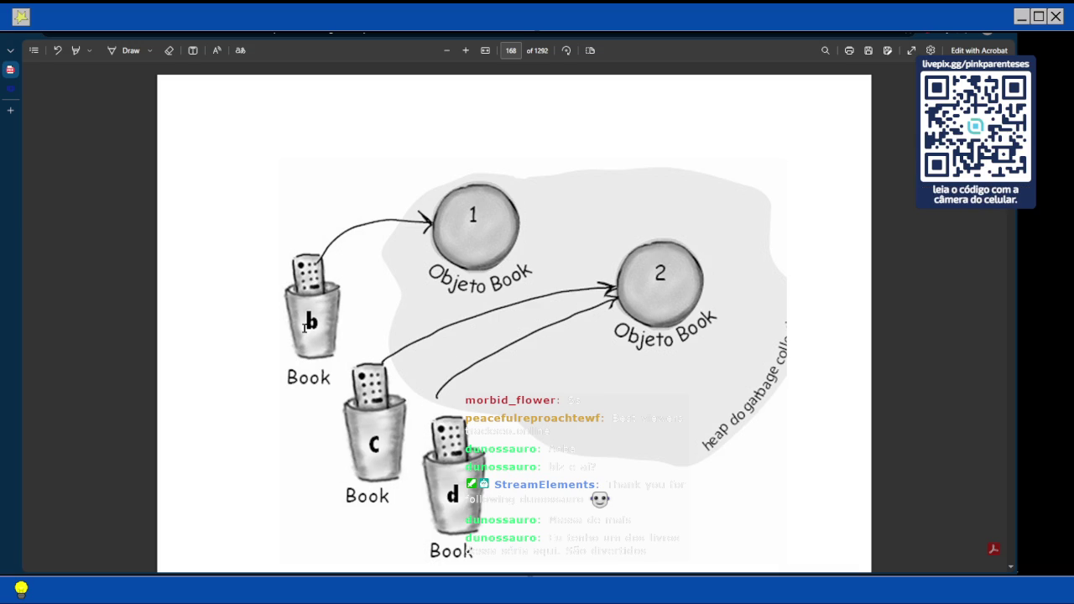
Scroll through page 168's 'c = b;' diagram and explanation until page 169 begins.
scroll(305, 327, down, 1)
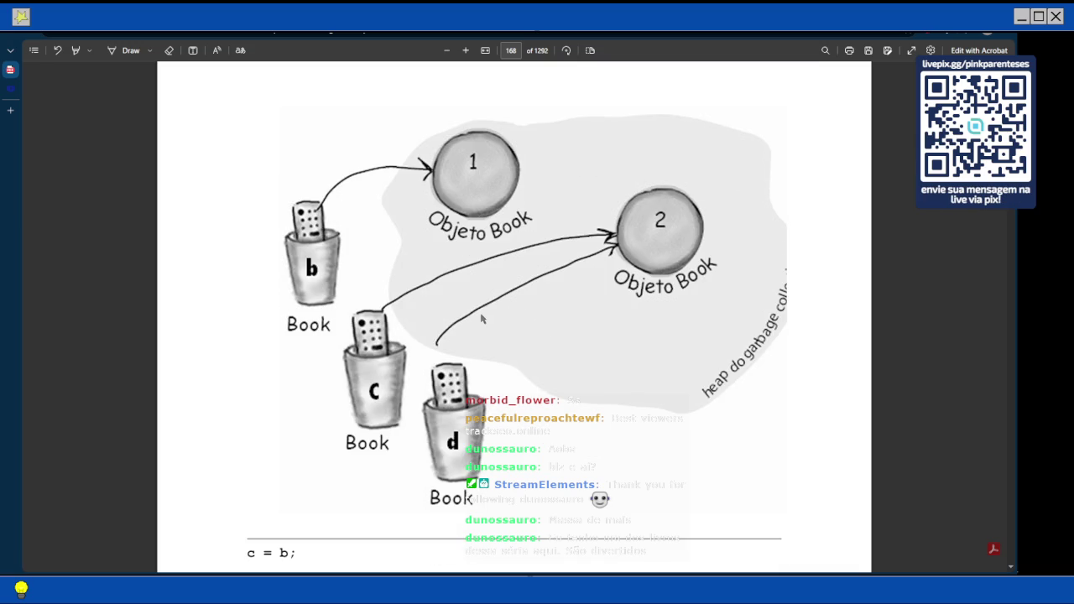
scroll(484, 317, down, 2)
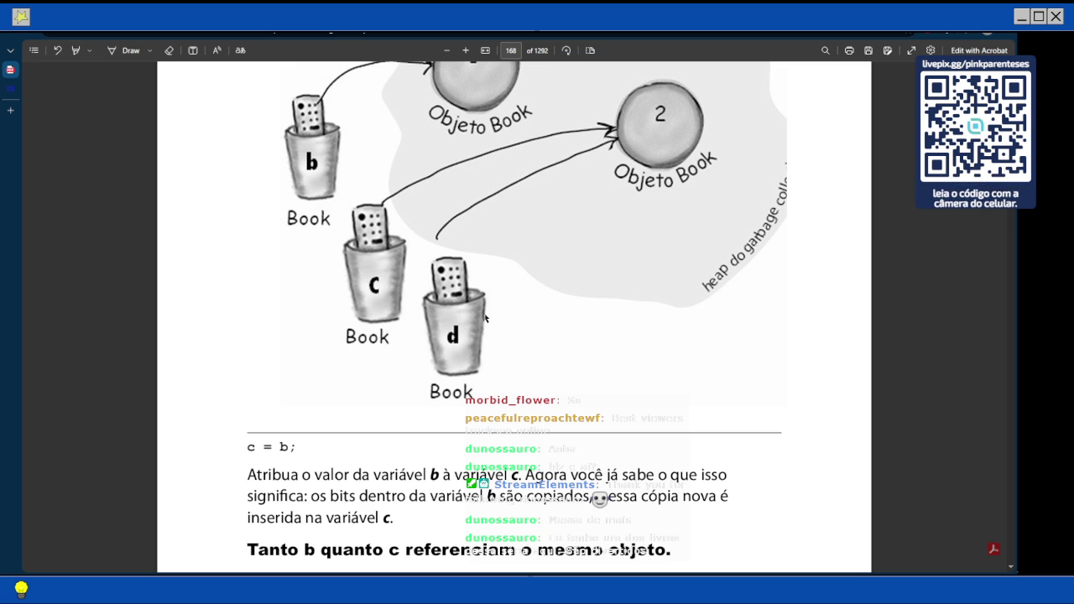
scroll(485, 317, down, 1)
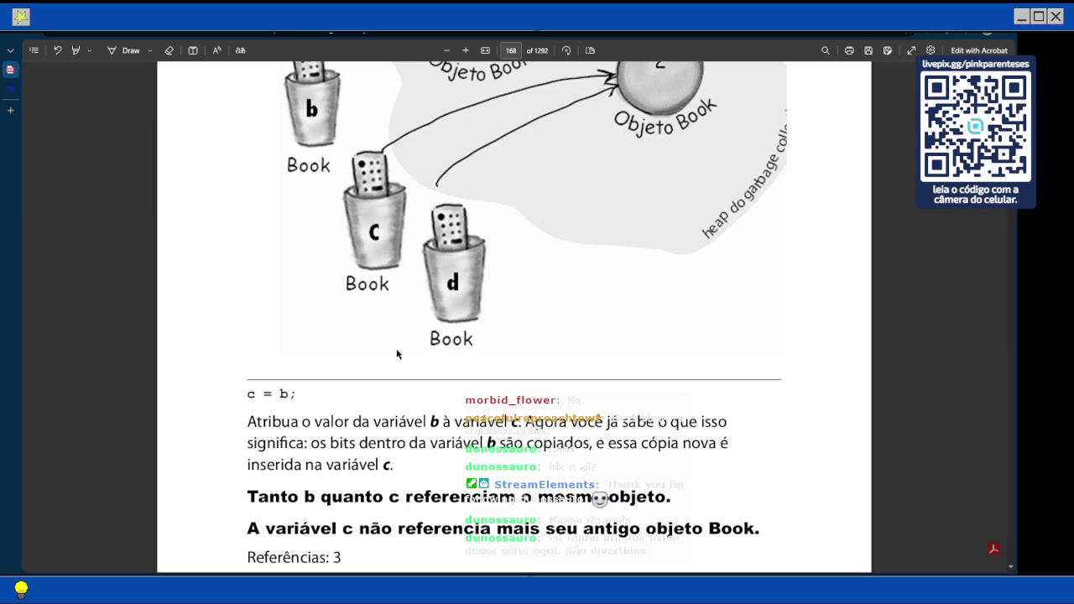
scroll(399, 354, down, 3)
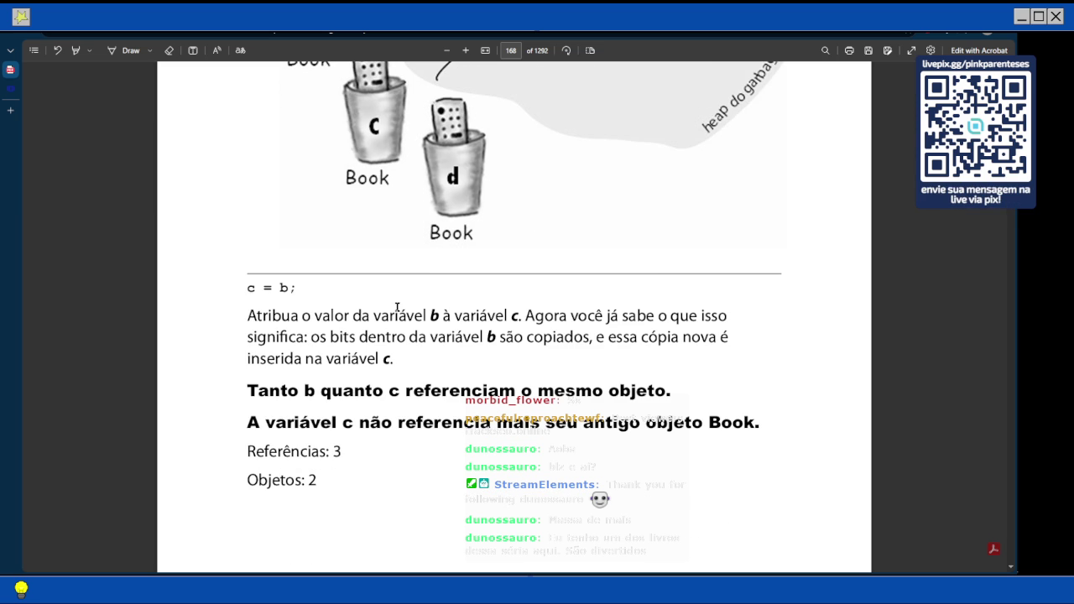
scroll(386, 307, down, 1)
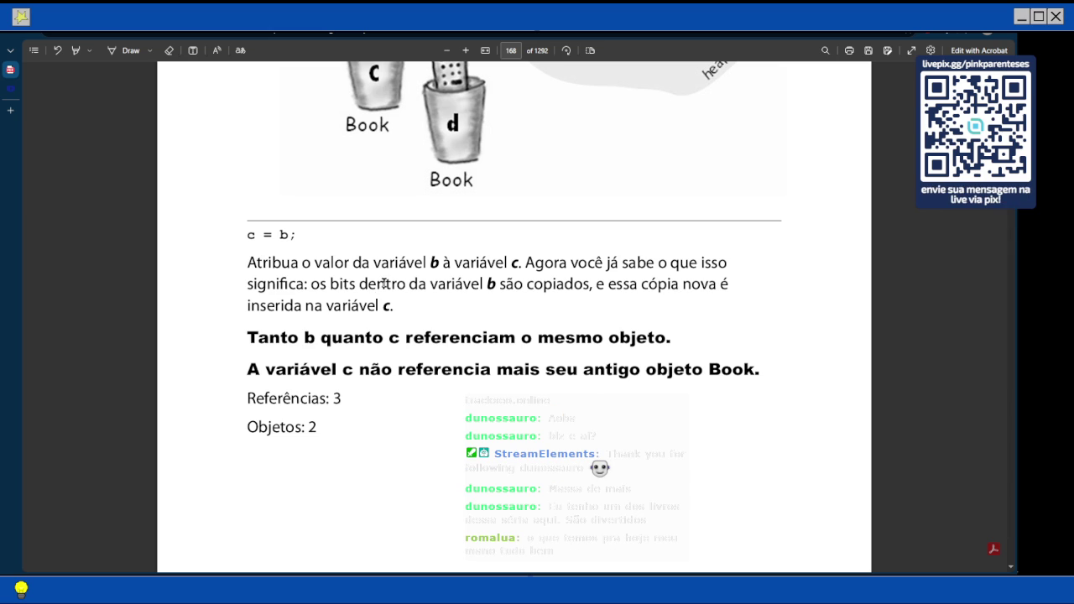
scroll(384, 283, down, 2)
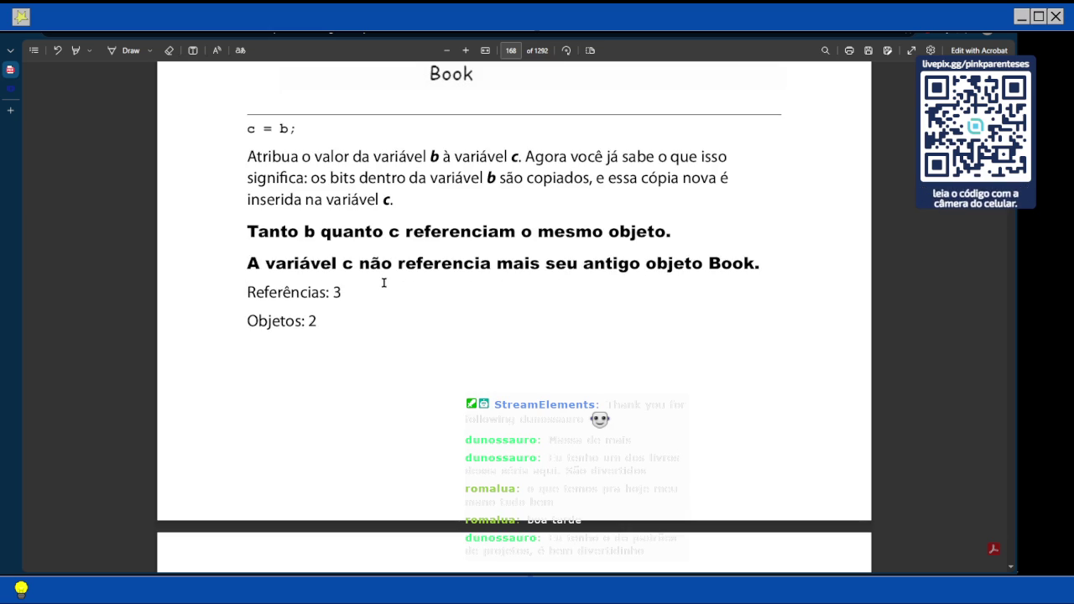
scroll(383, 283, down, 5)
scroll(384, 283, down, 2)
Scroll through page 169's 'Vida e morte na heap' section to page 170's 'b = c;' diagram.
scroll(383, 283, down, 7)
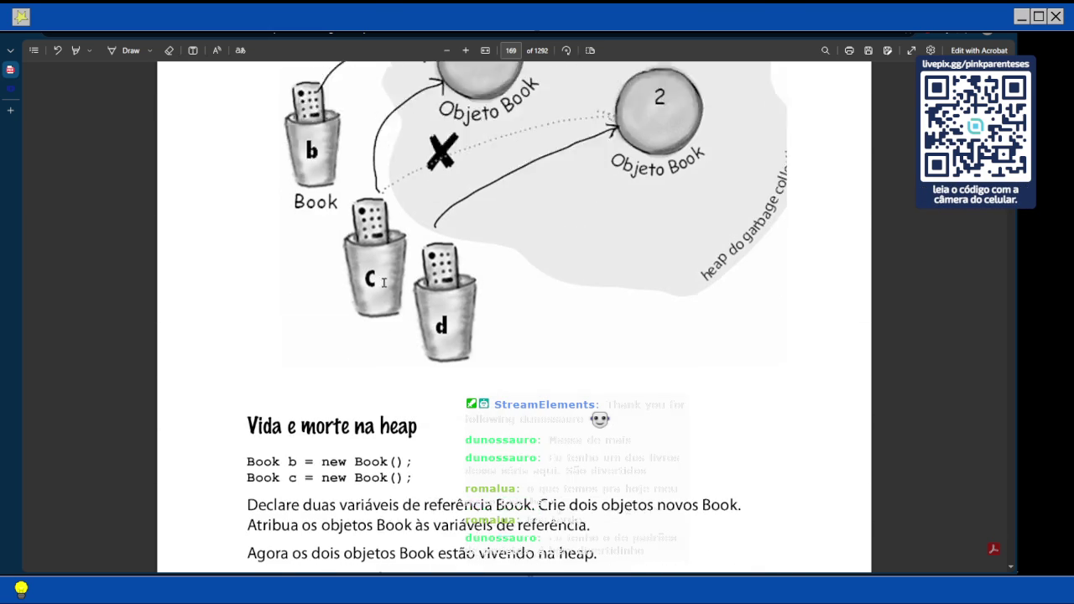
scroll(384, 282, down, 1)
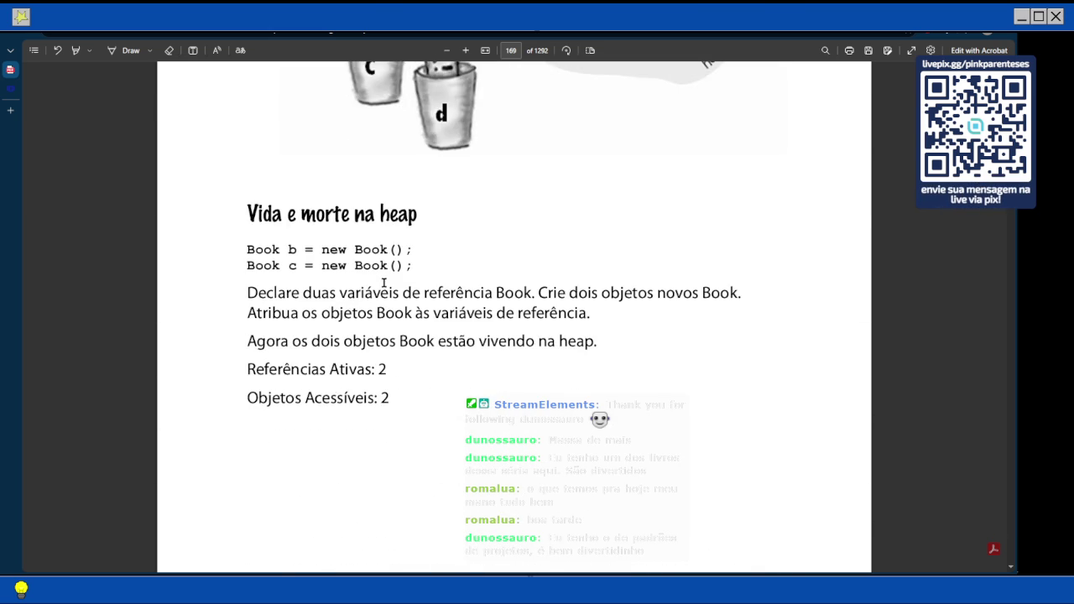
scroll(383, 276, down, 10)
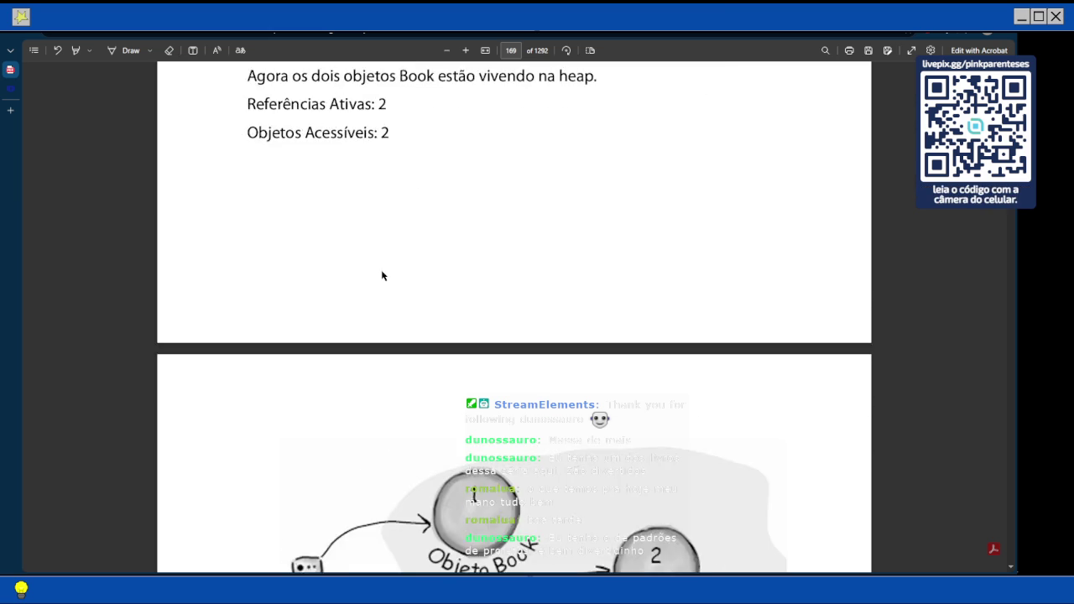
scroll(432, 289, down, 1)
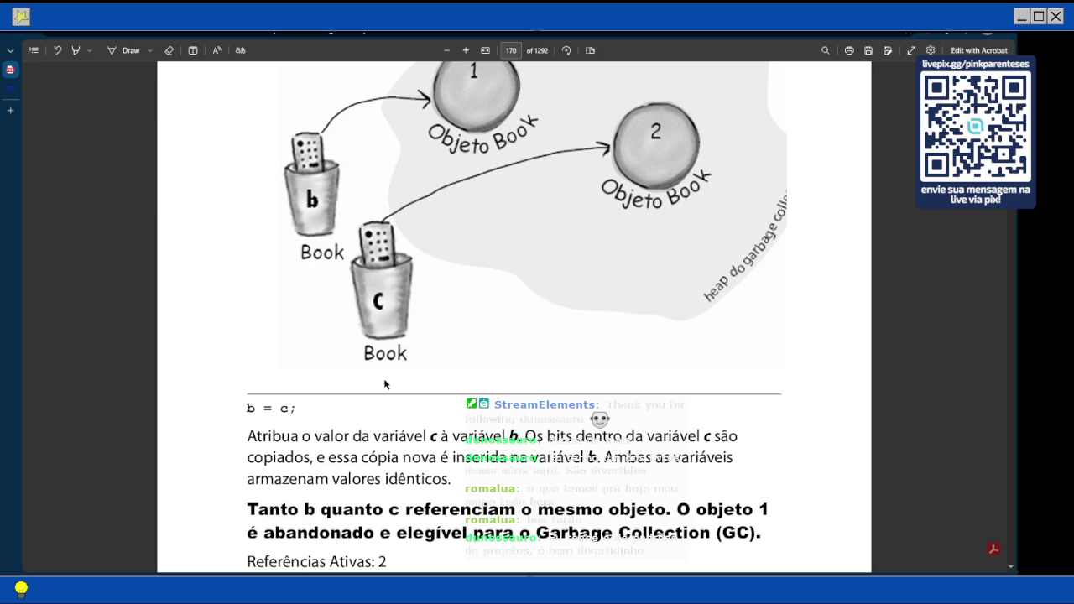
Scroll down page 170 to the 'b = c;' text with the Objetos Acessíveis and Abandonados counts.
scroll(366, 354, down, 3)
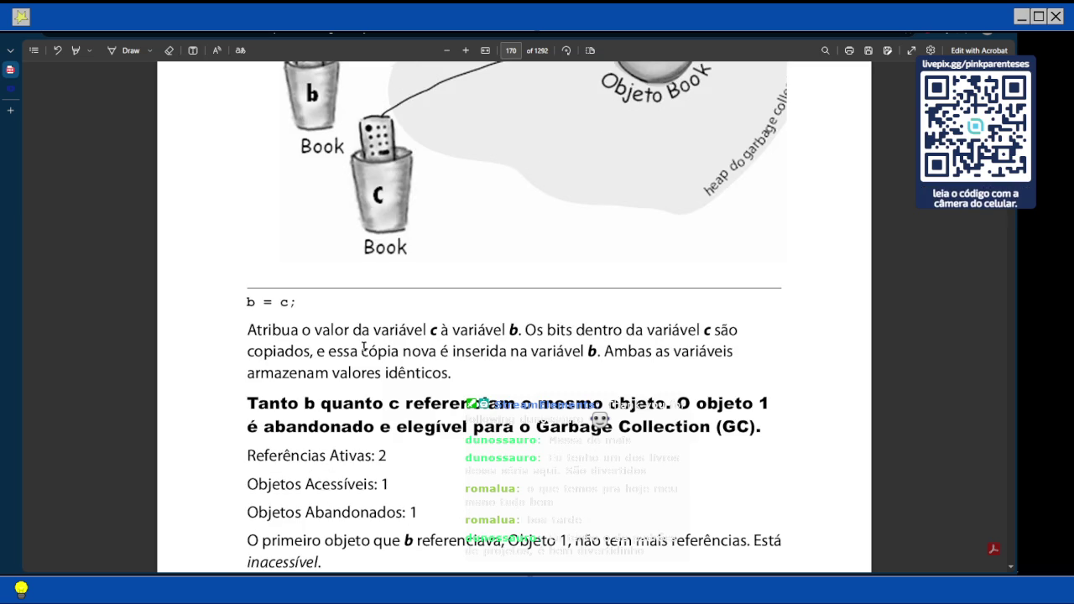
scroll(358, 339, down, 1)
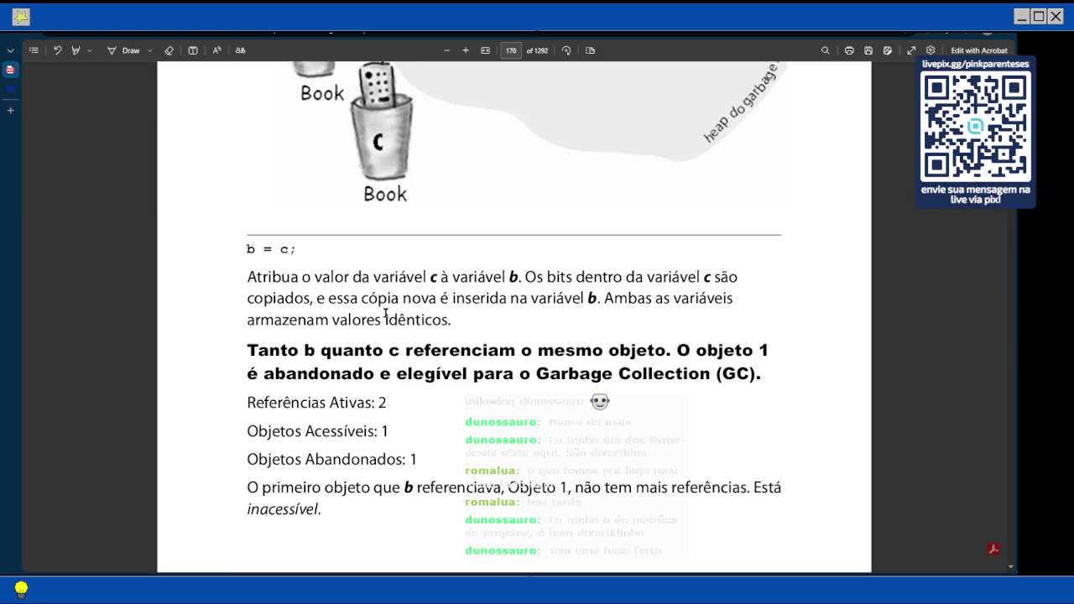
scroll(385, 313, down, 1)
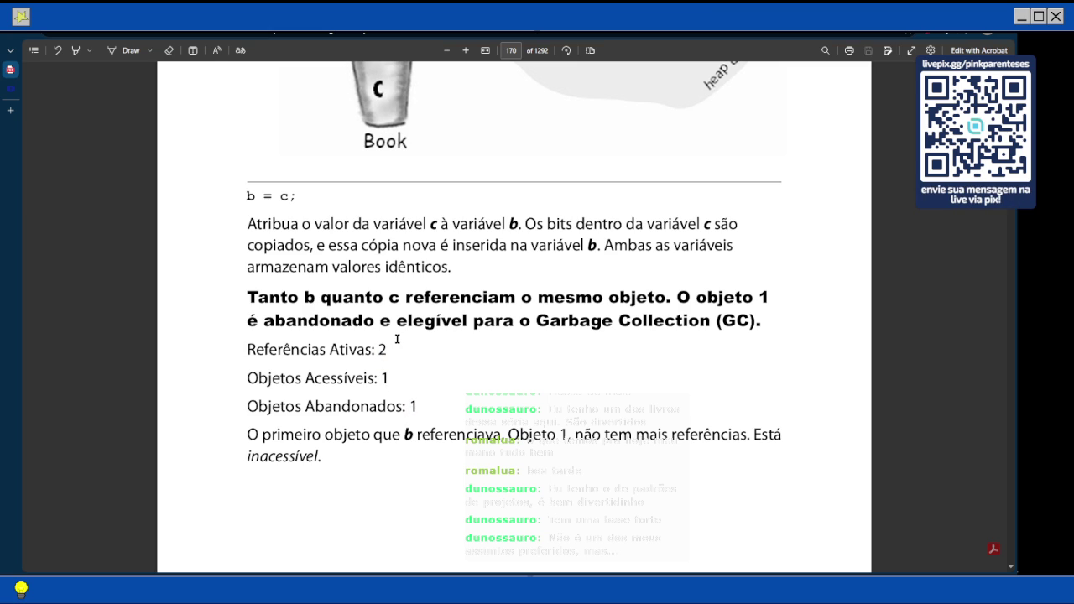
scroll(396, 338, down, 1)
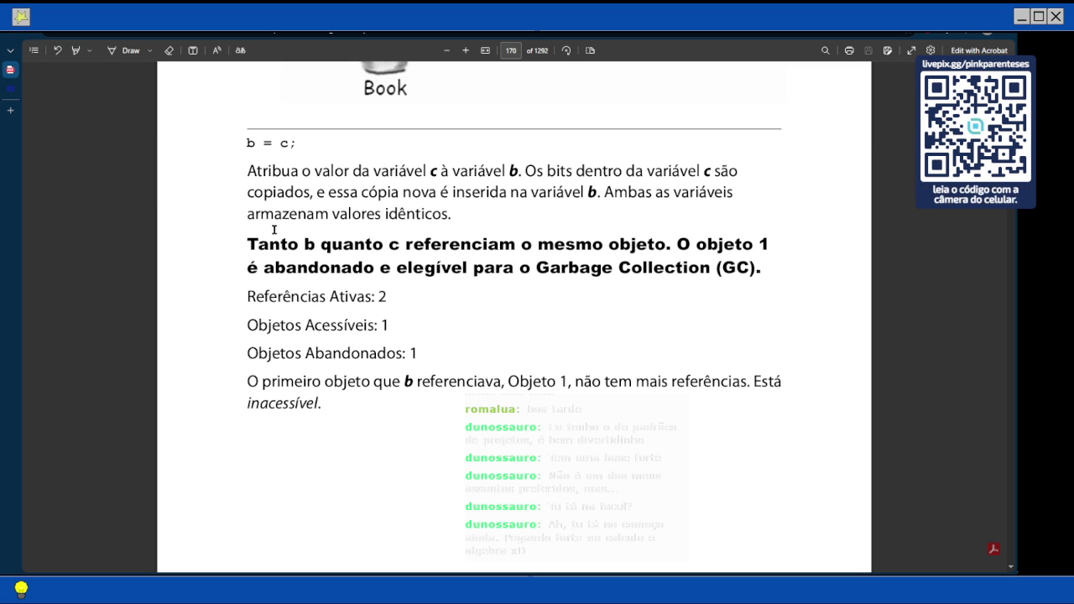
scroll(431, 191, up, 1)
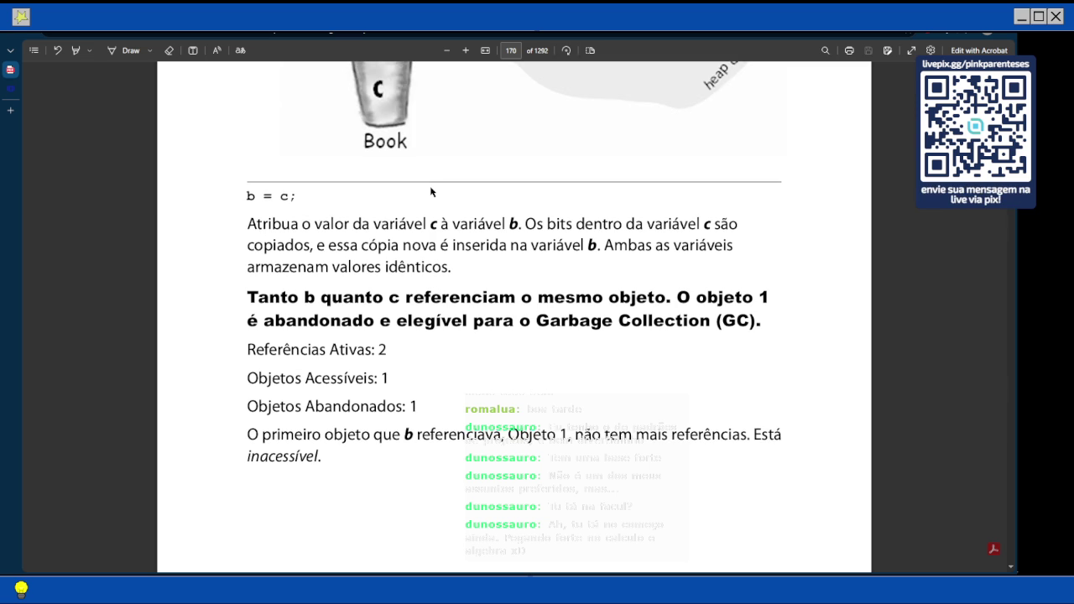
scroll(431, 191, down, 1)
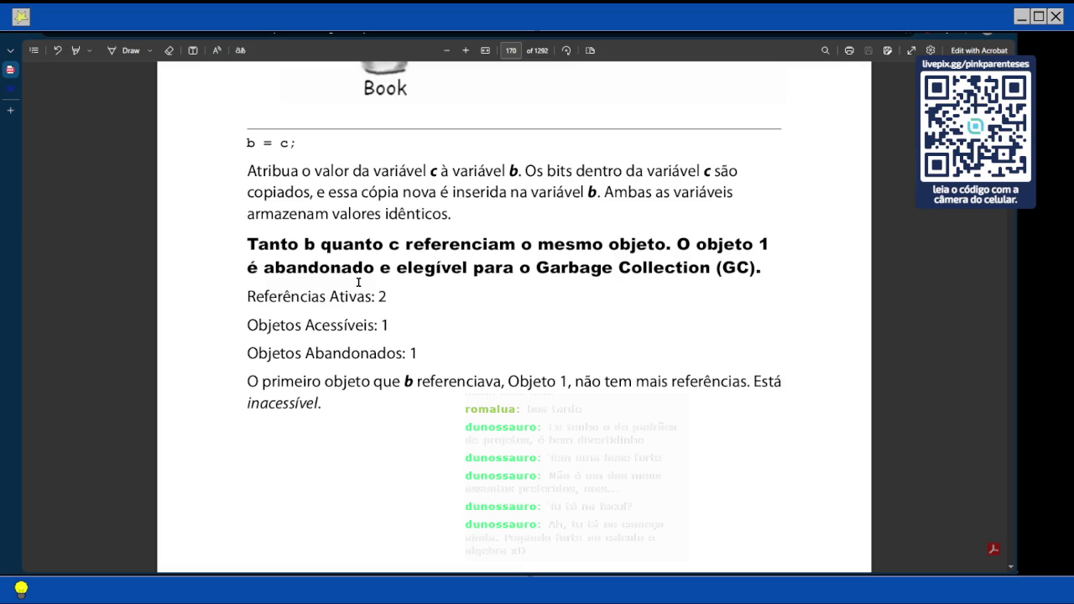
scroll(429, 242, down, 2)
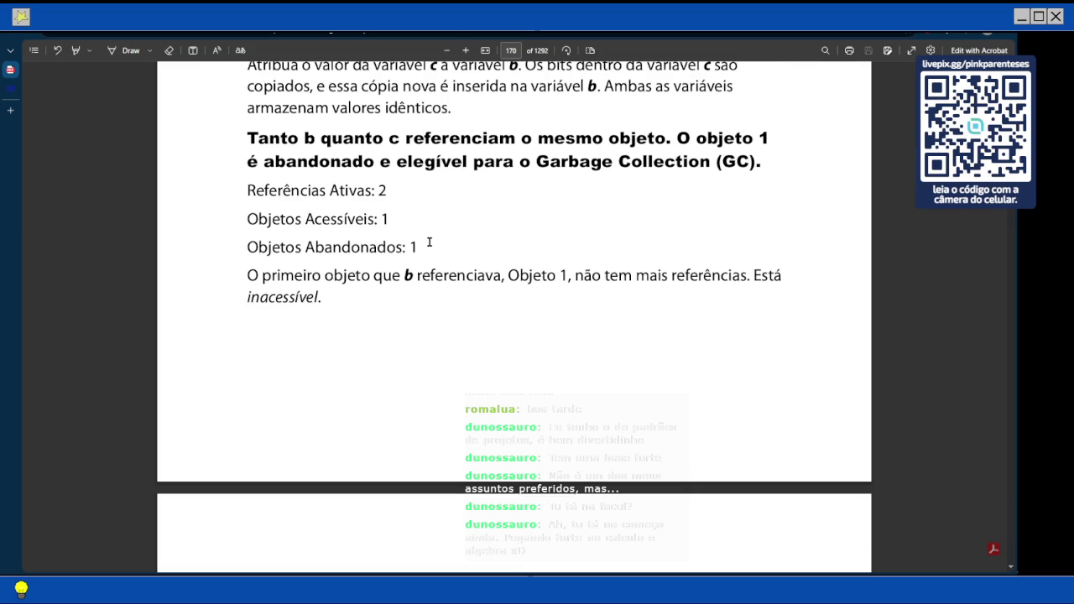
scroll(428, 242, up, 2)
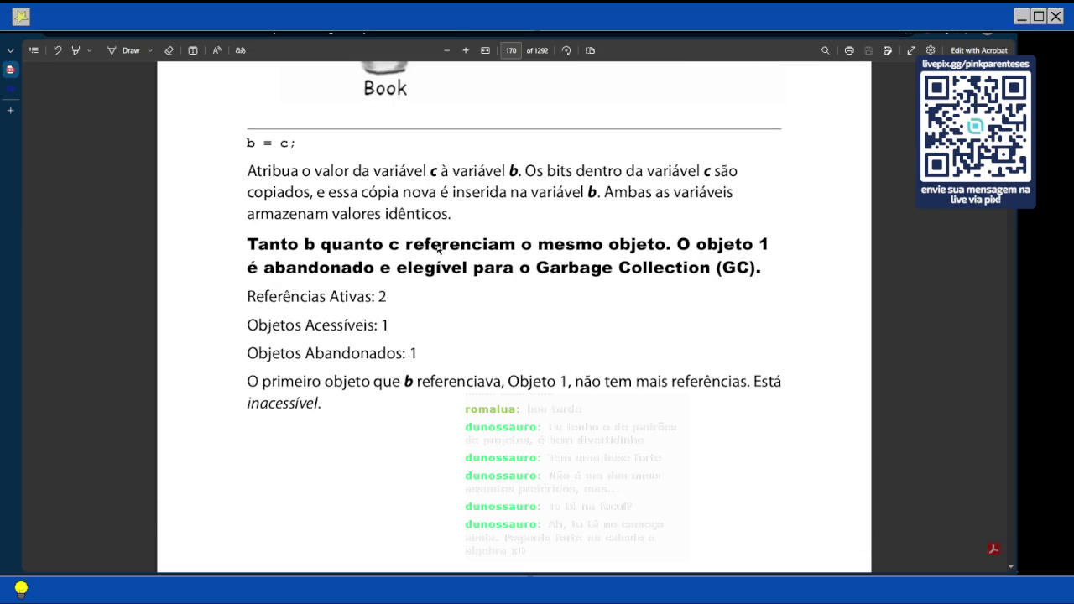
scroll(437, 249, down, 1)
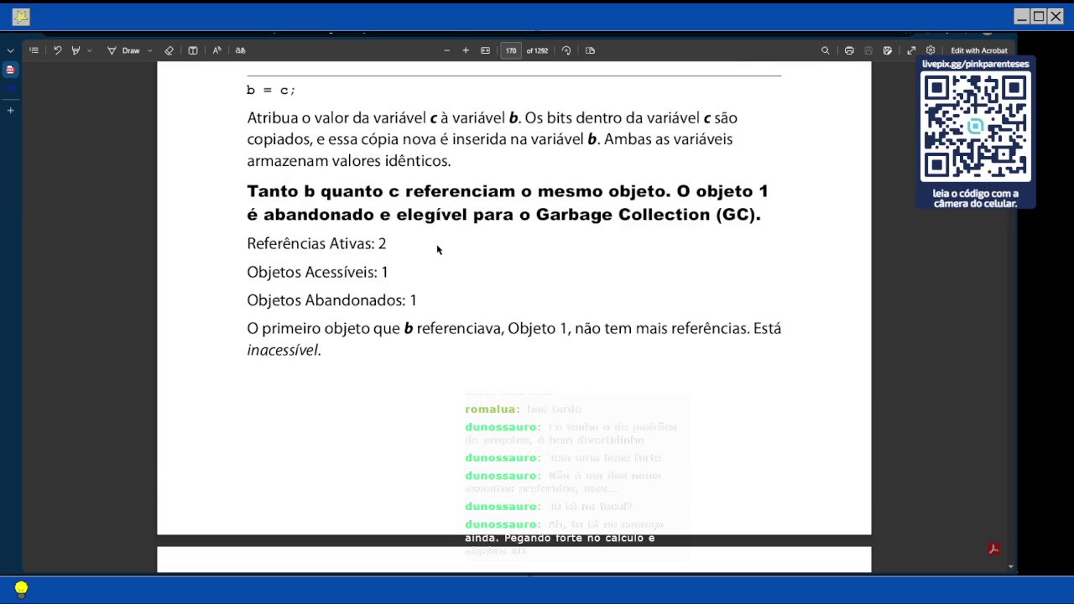
scroll(437, 249, up, 1)
scroll(437, 250, up, 2)
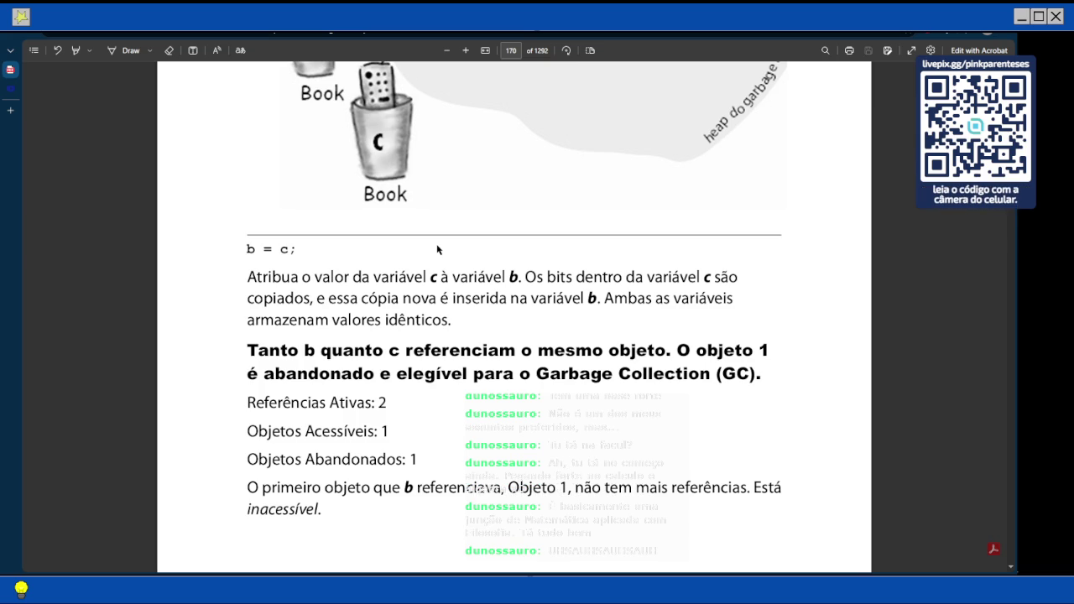
scroll(437, 249, down, 3)
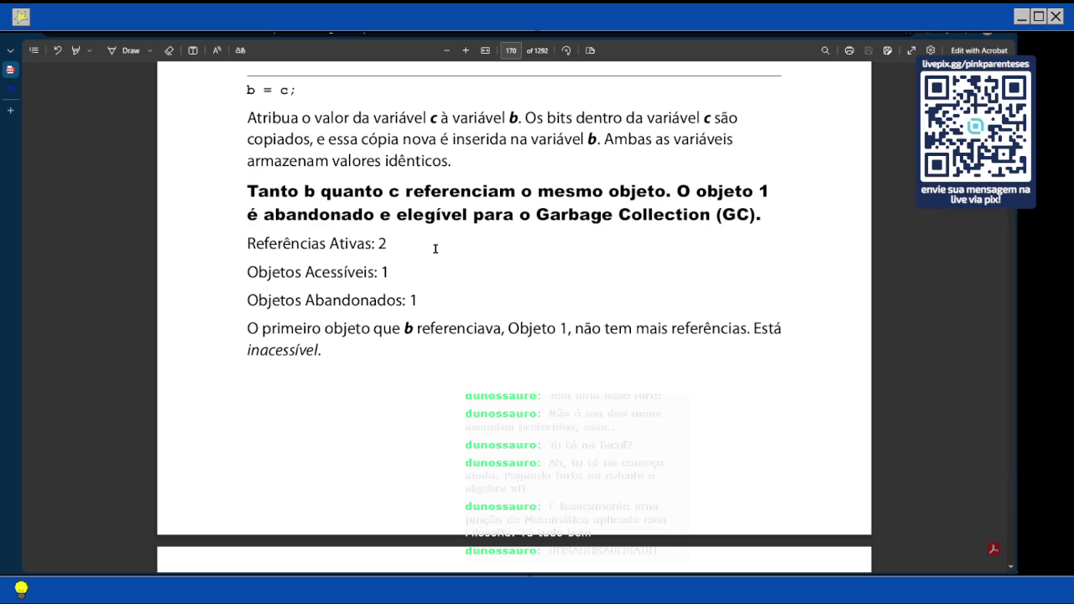
scroll(436, 248, up, 3)
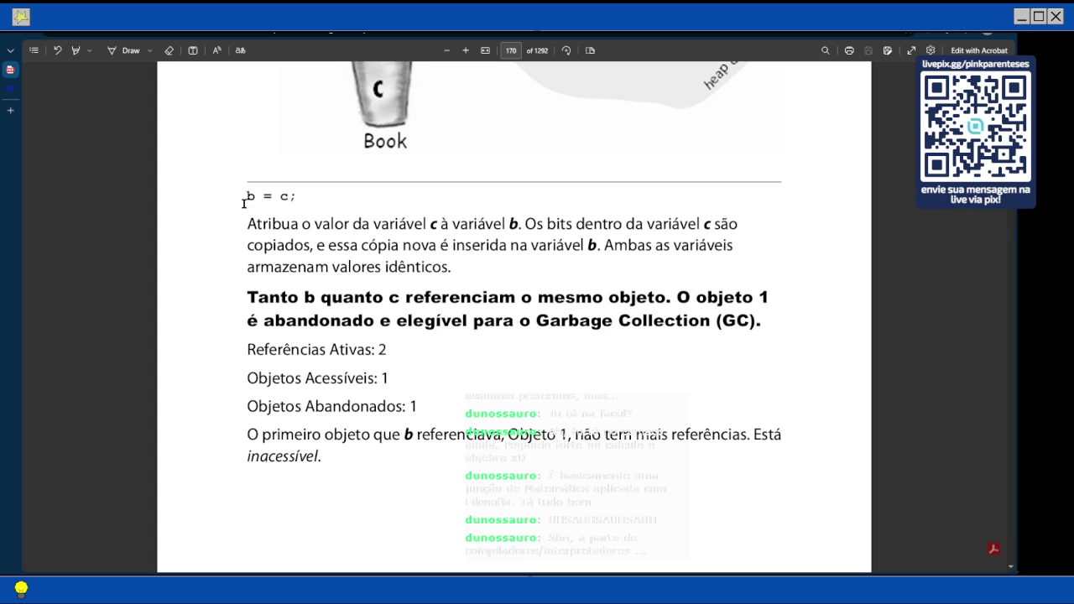
Scroll past the end of page 170 to page 171's diagram marking Objeto Book 1 for collection.
scroll(535, 271, down, 1)
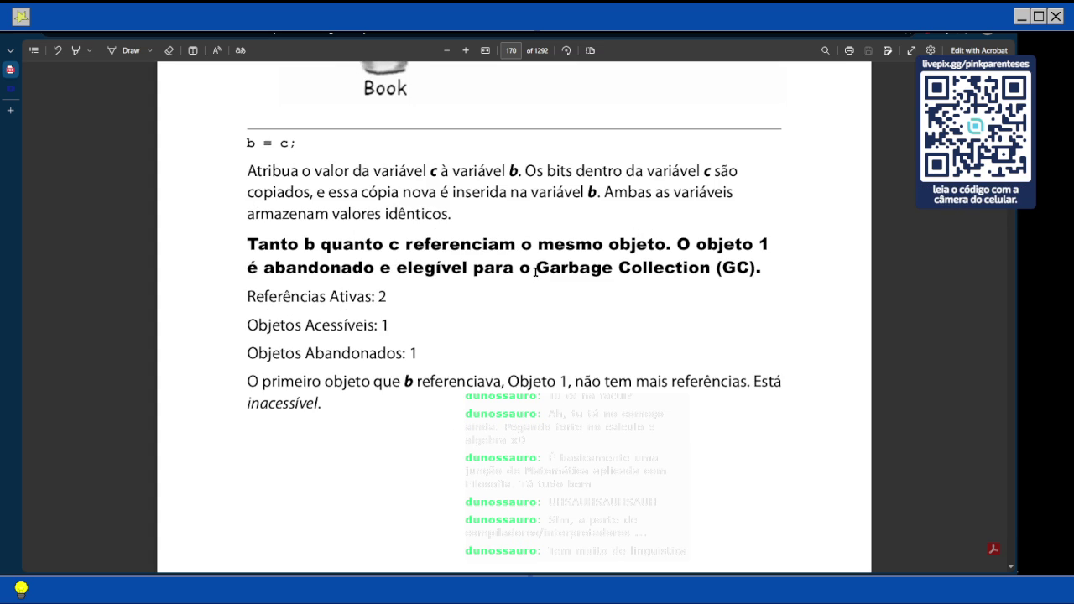
scroll(535, 271, down, 1)
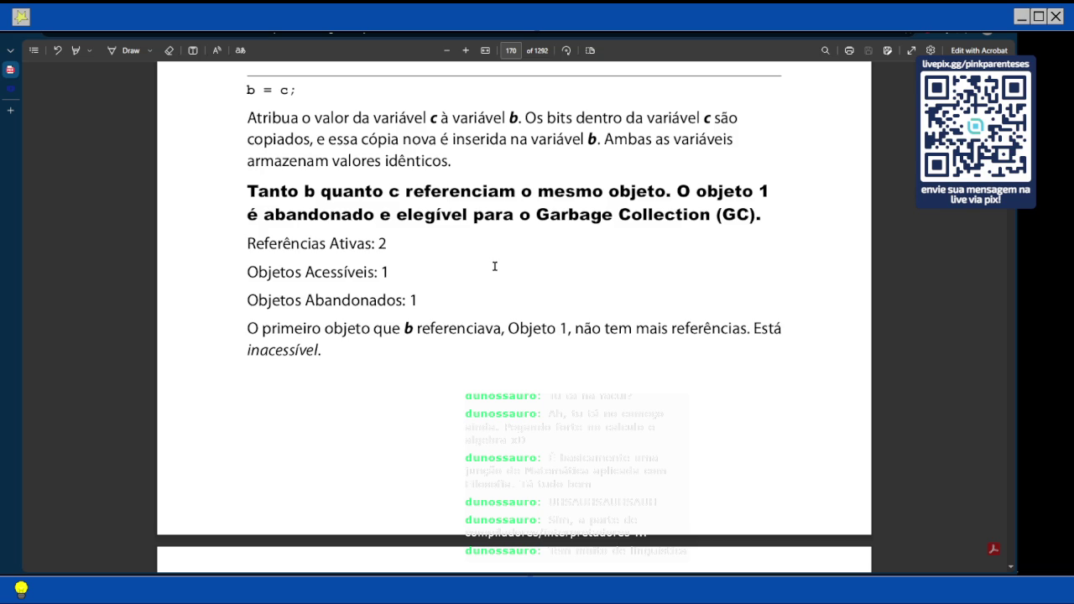
scroll(495, 268, up, 1)
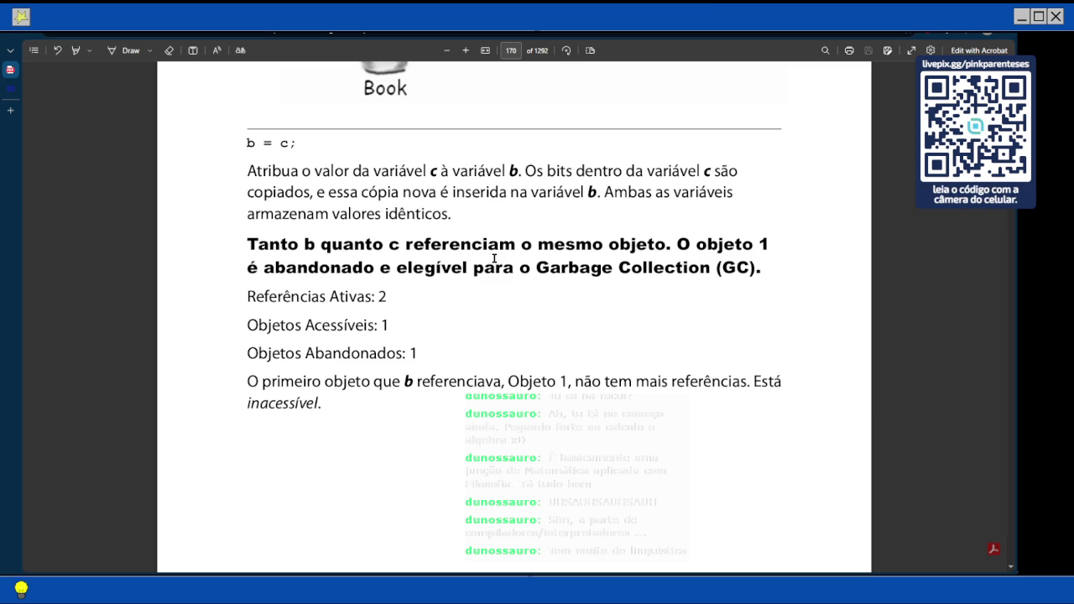
scroll(495, 258, down, 6)
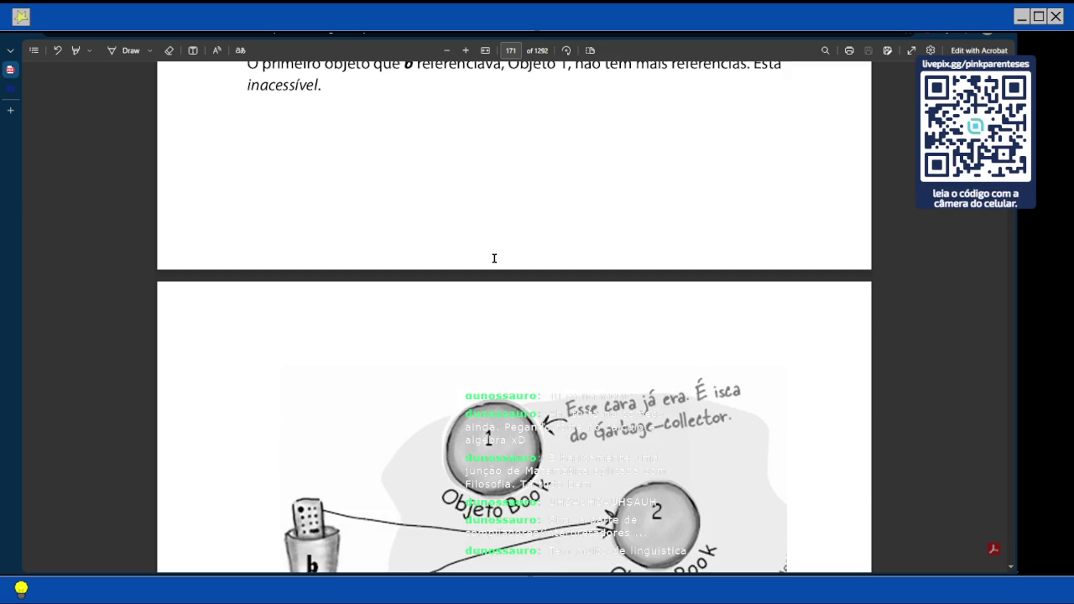
scroll(494, 259, down, 2)
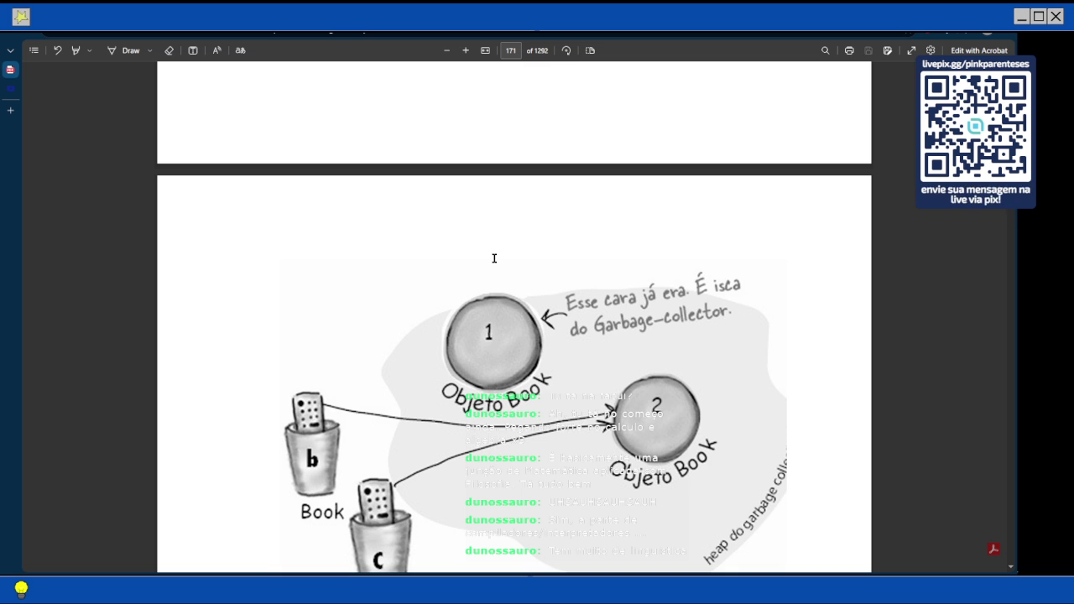
Scroll through page 171 to the 'c = null;' text and its Referências/Objetos counts.
scroll(495, 259, down, 2)
scroll(494, 258, down, 3)
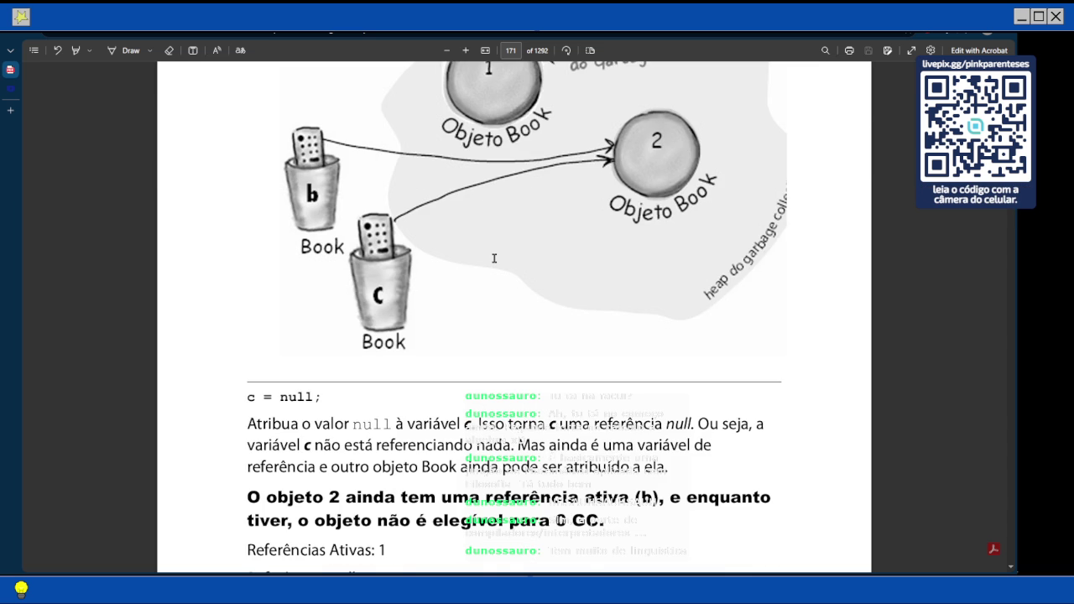
scroll(495, 259, up, 1)
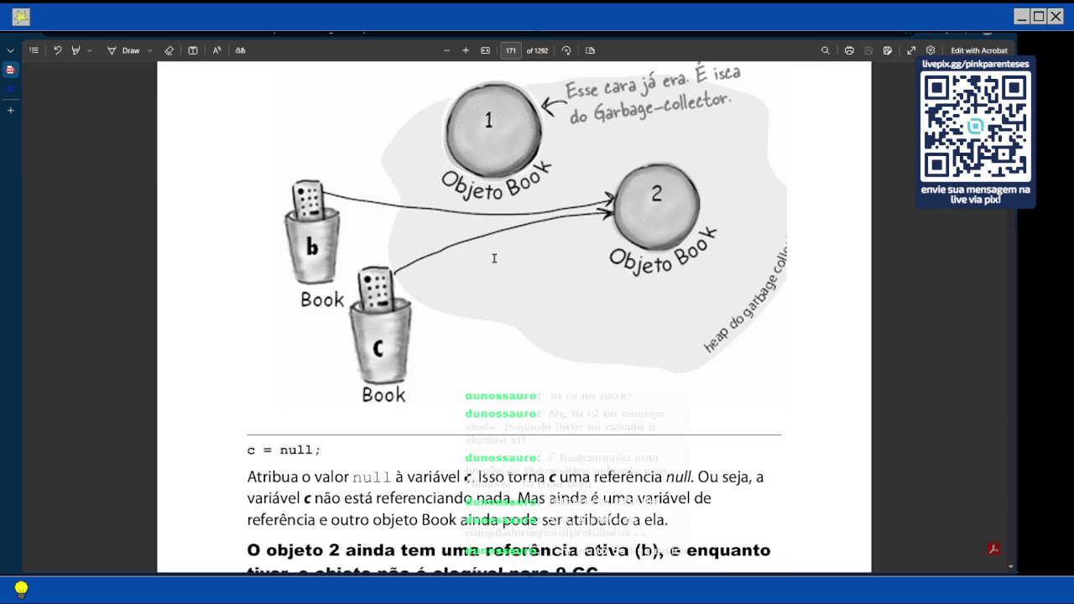
scroll(494, 258, down, 1)
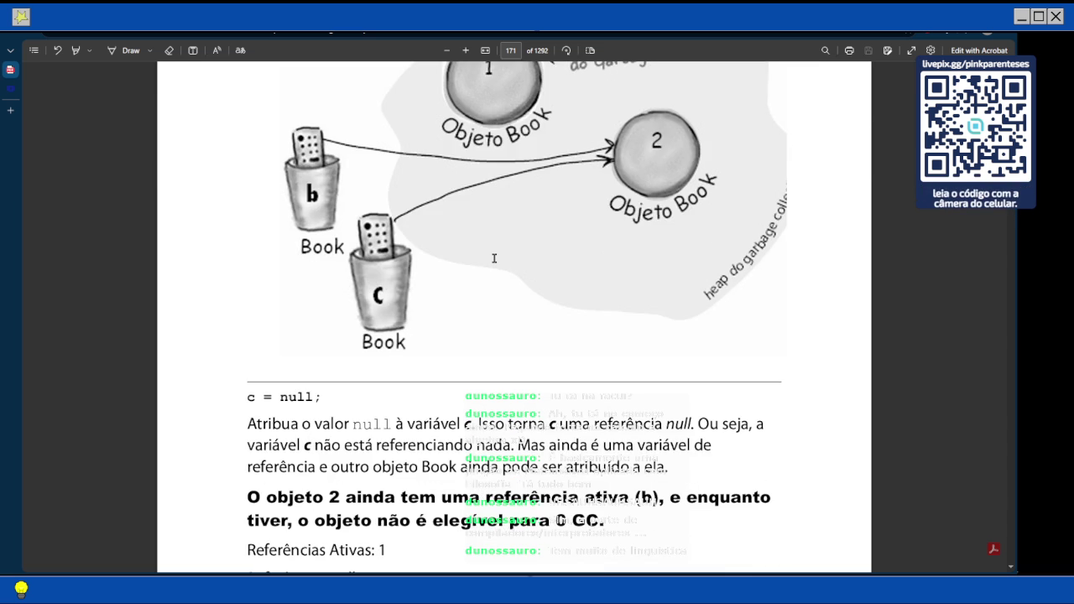
scroll(494, 258, down, 1)
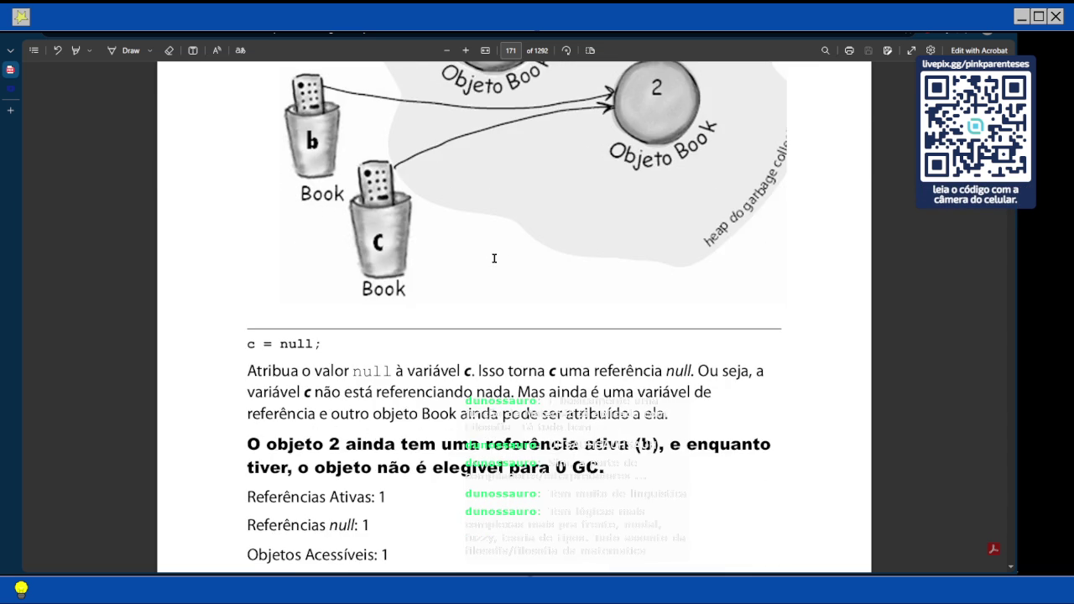
scroll(494, 258, down, 1)
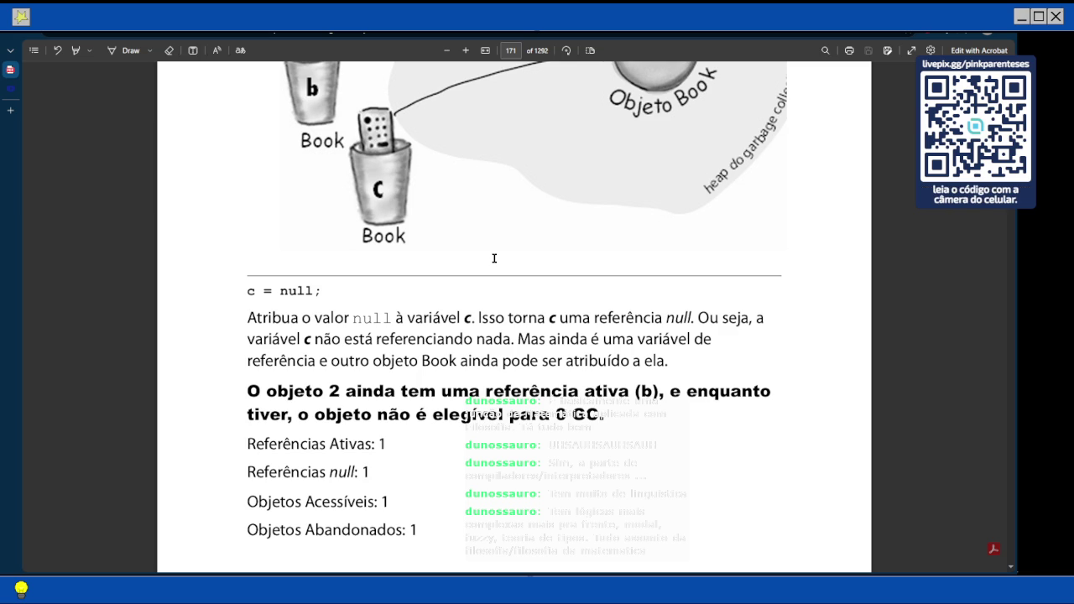
scroll(494, 259, down, 1)
scroll(495, 259, down, 1)
scroll(495, 258, down, 8)
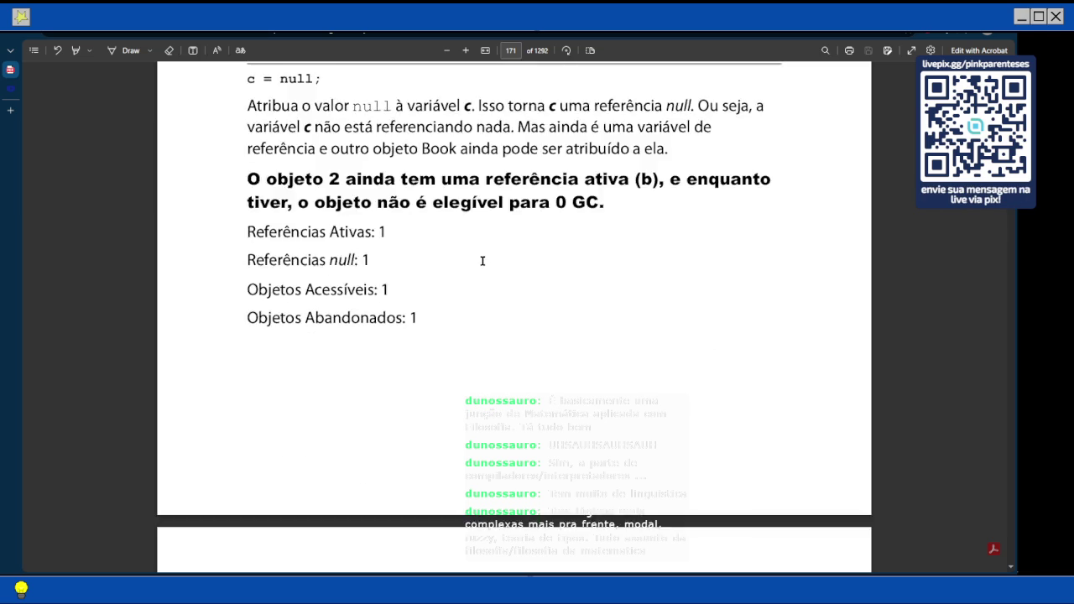
Scroll onto page 172 showing c as a null reference and the 'Um array é como uma bandeja de copos' heading.
scroll(483, 261, down, 5)
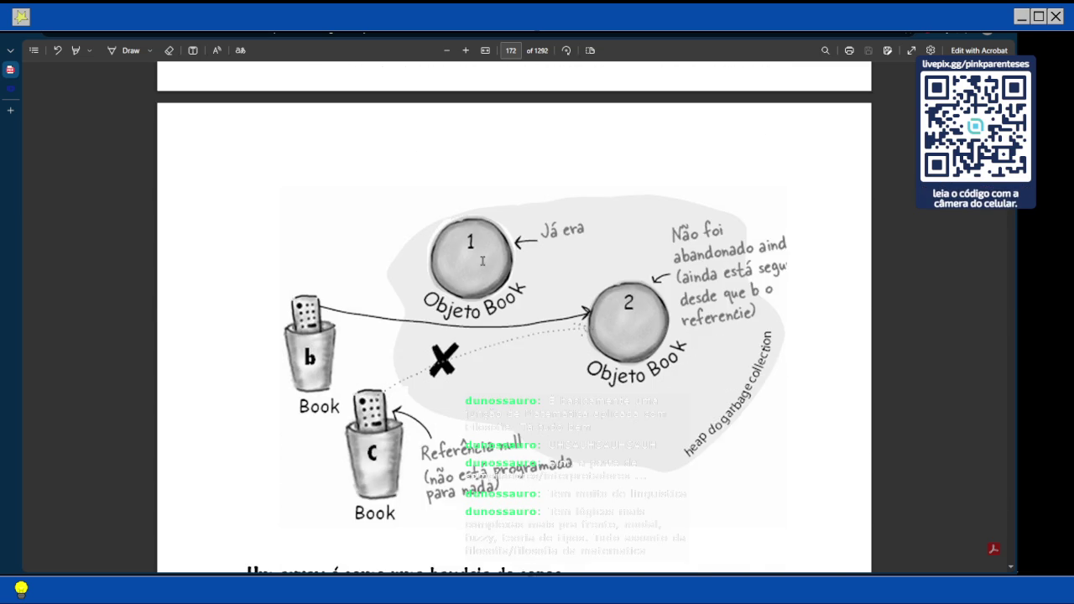
scroll(482, 261, down, 1)
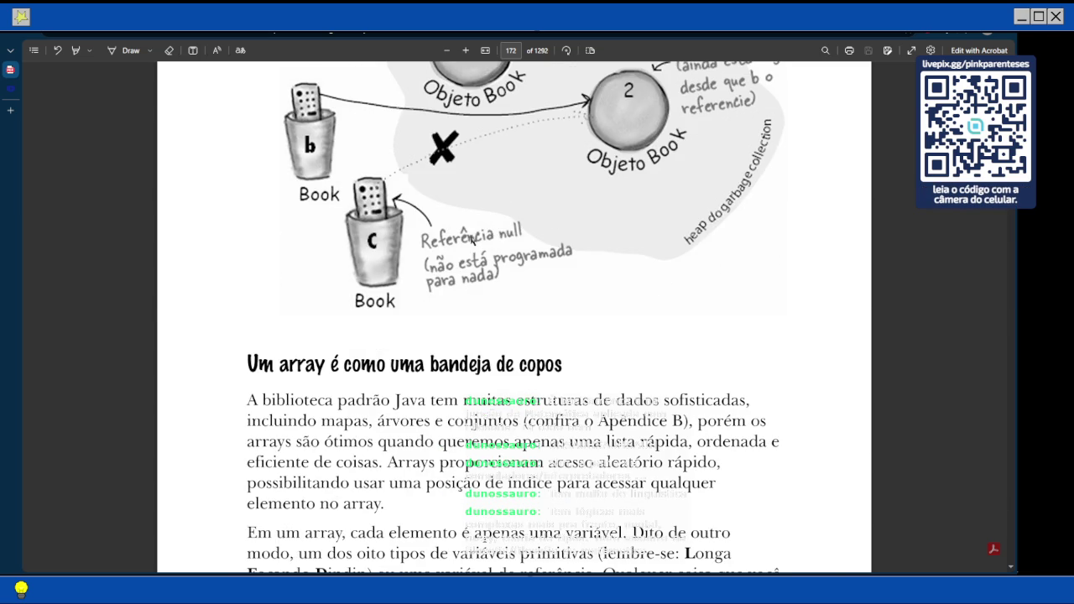
scroll(472, 240, up, 2)
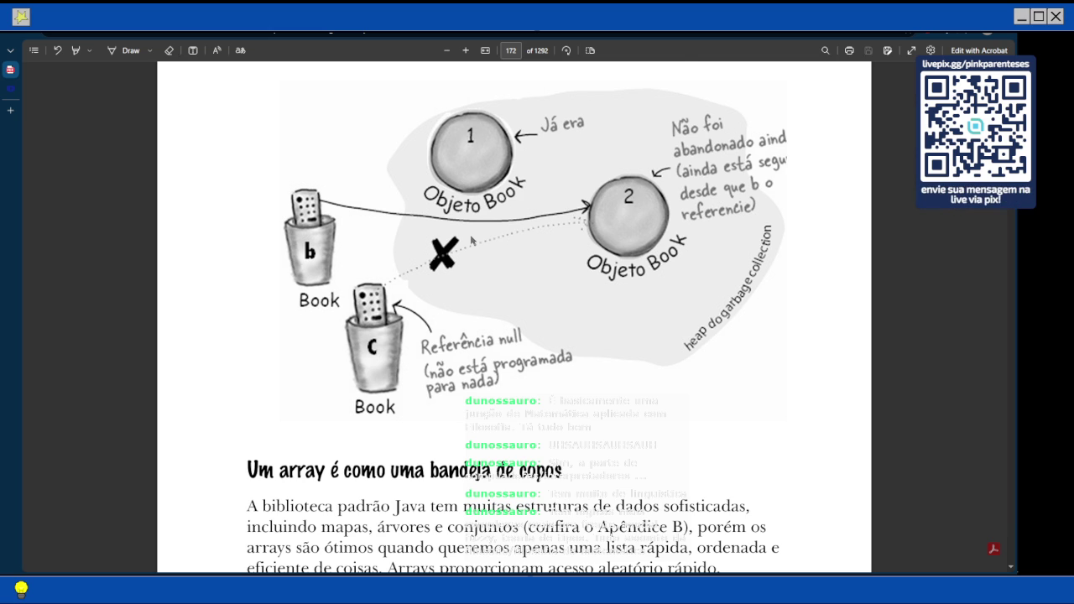
scroll(472, 241, down, 2)
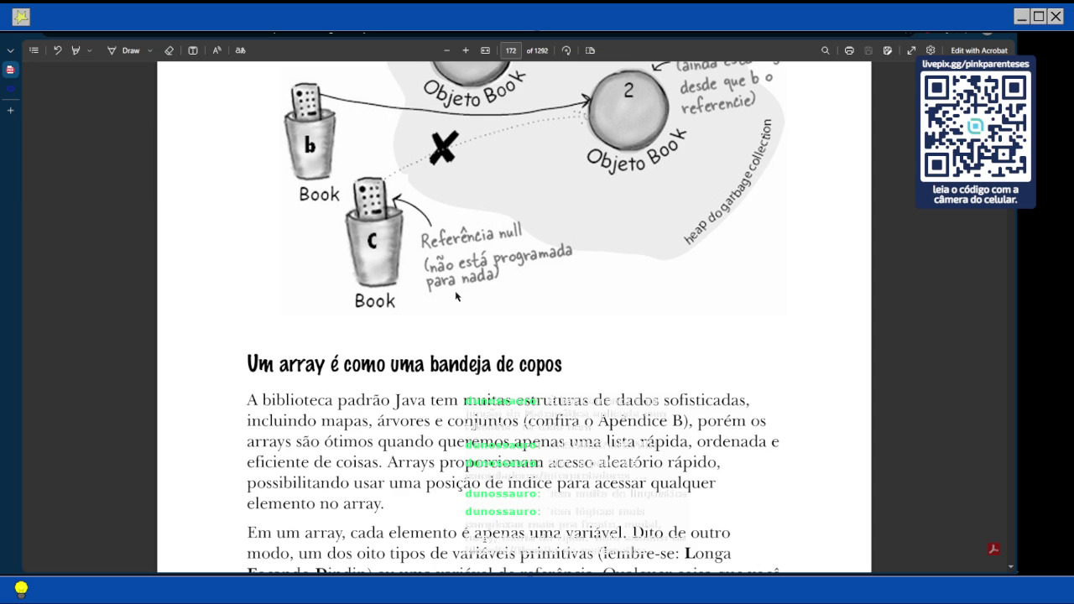
Scroll page 172 down slightly to show the paragraph on int and Dog arrays.
scroll(433, 333, down, 3)
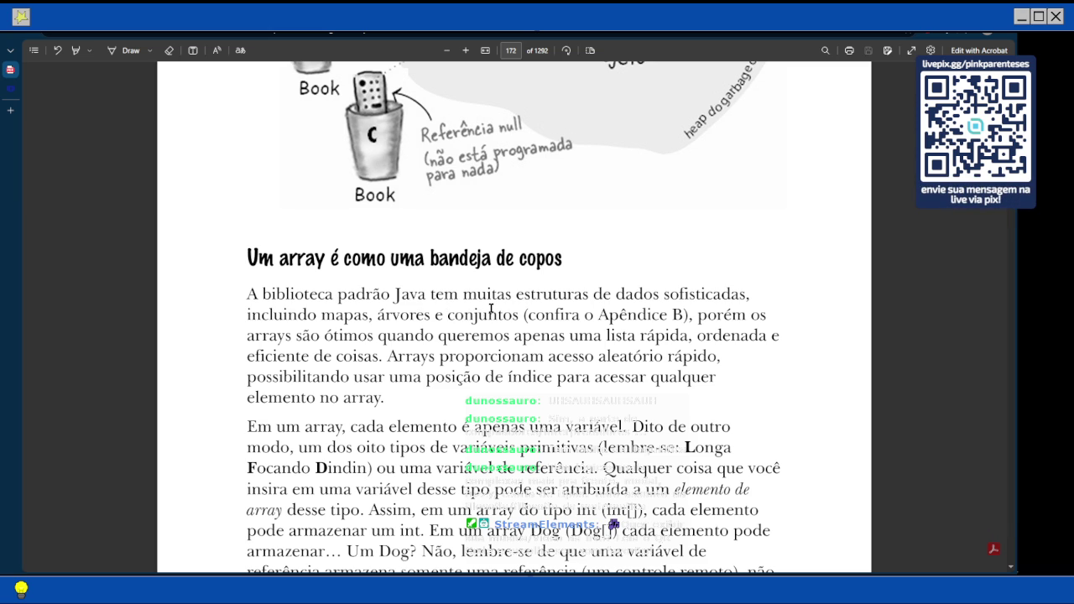
Read through the array paragraphs of the Head First Java PDF.
scroll(490, 309, down, 1)
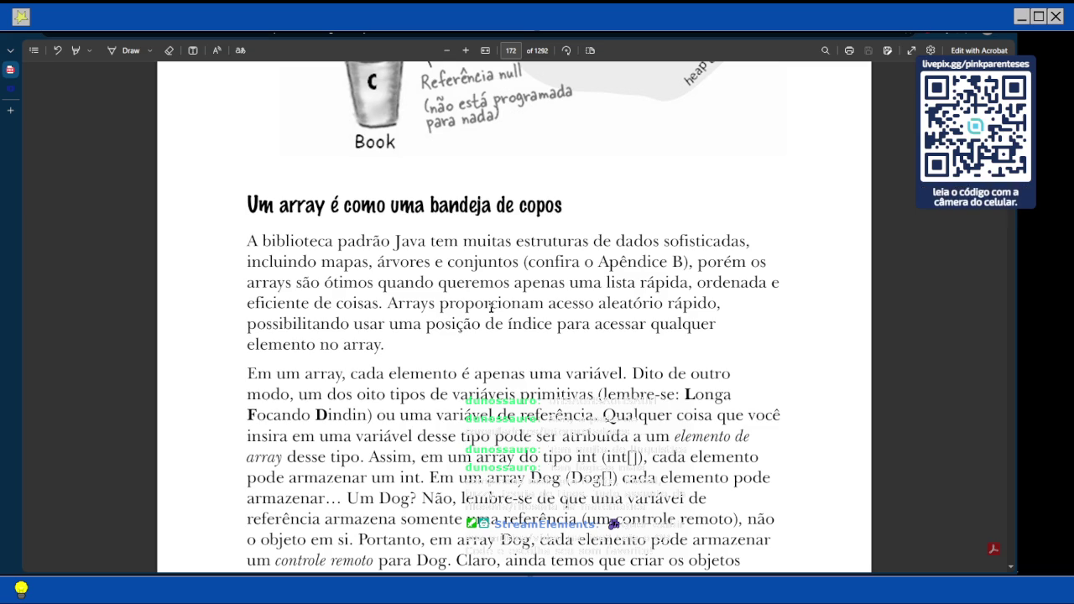
scroll(491, 307, down, 1)
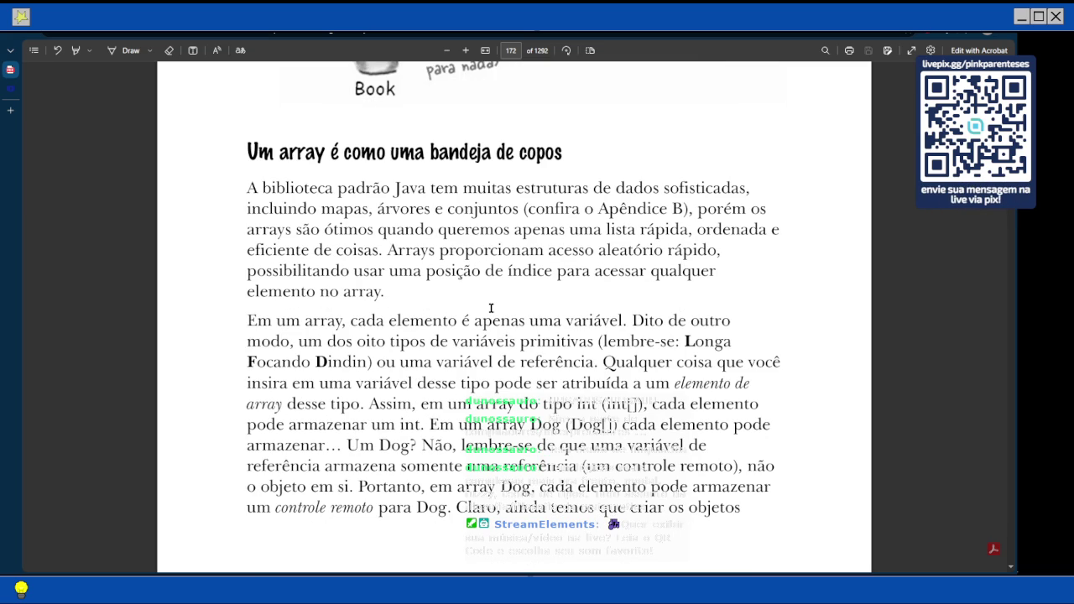
scroll(491, 308, down, 1)
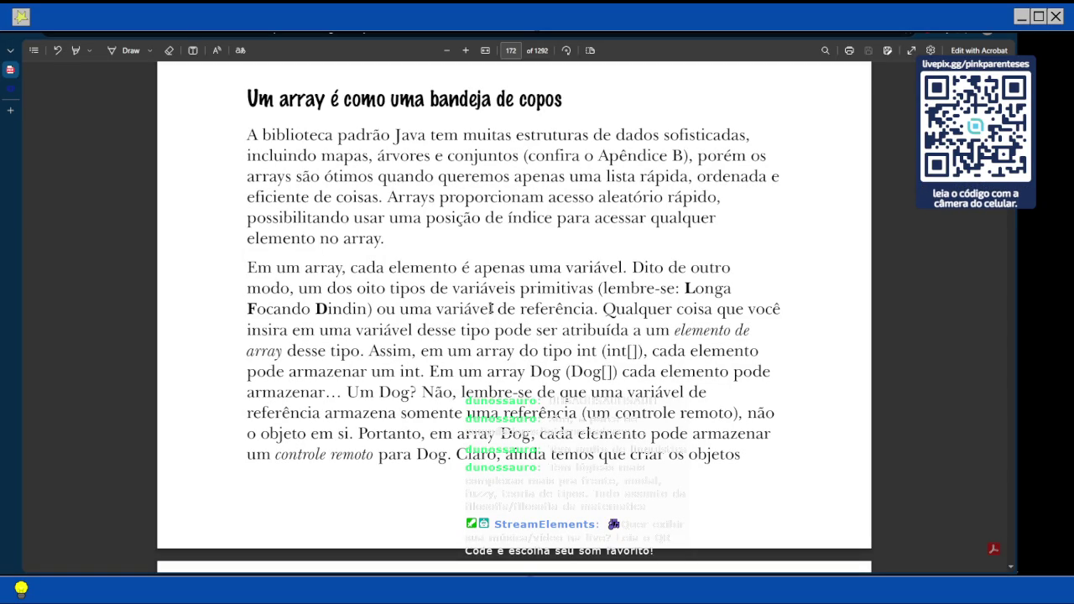
scroll(491, 309, down, 1)
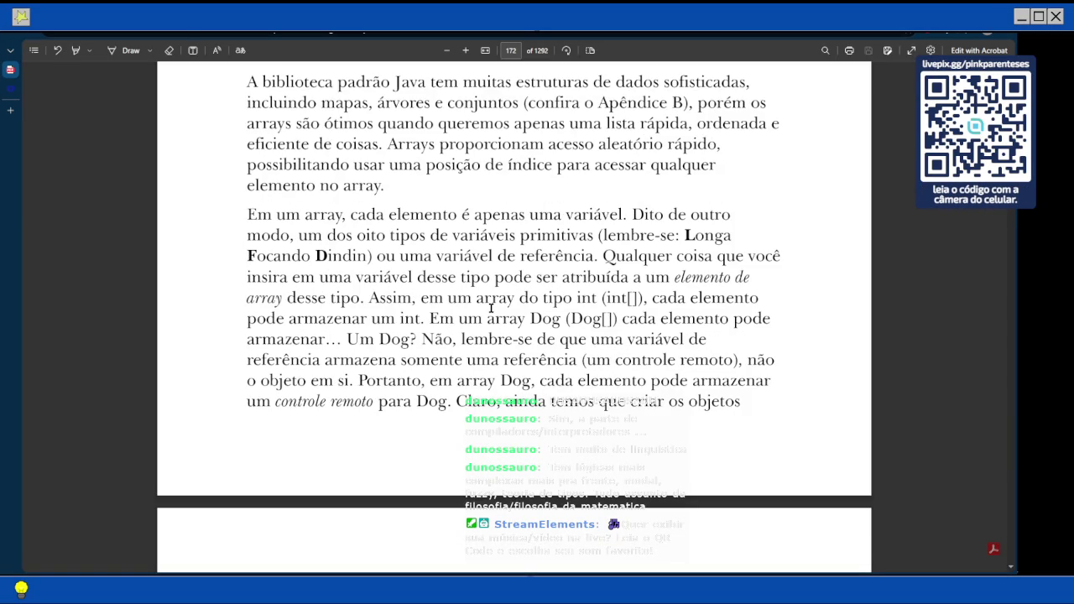
scroll(491, 308, down, 2)
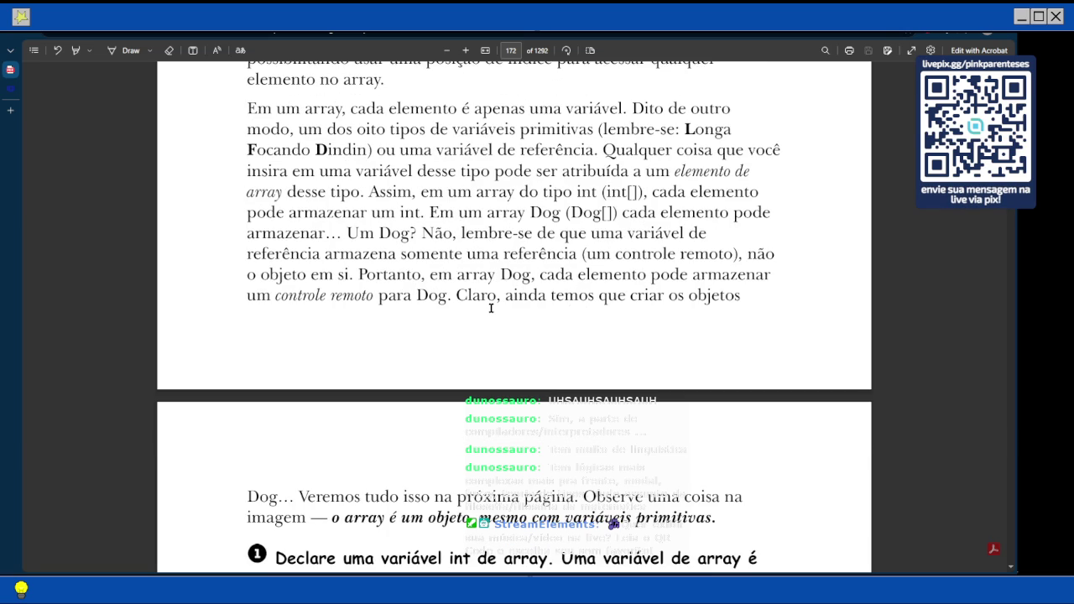
scroll(491, 308, up, 2)
scroll(491, 309, up, 4)
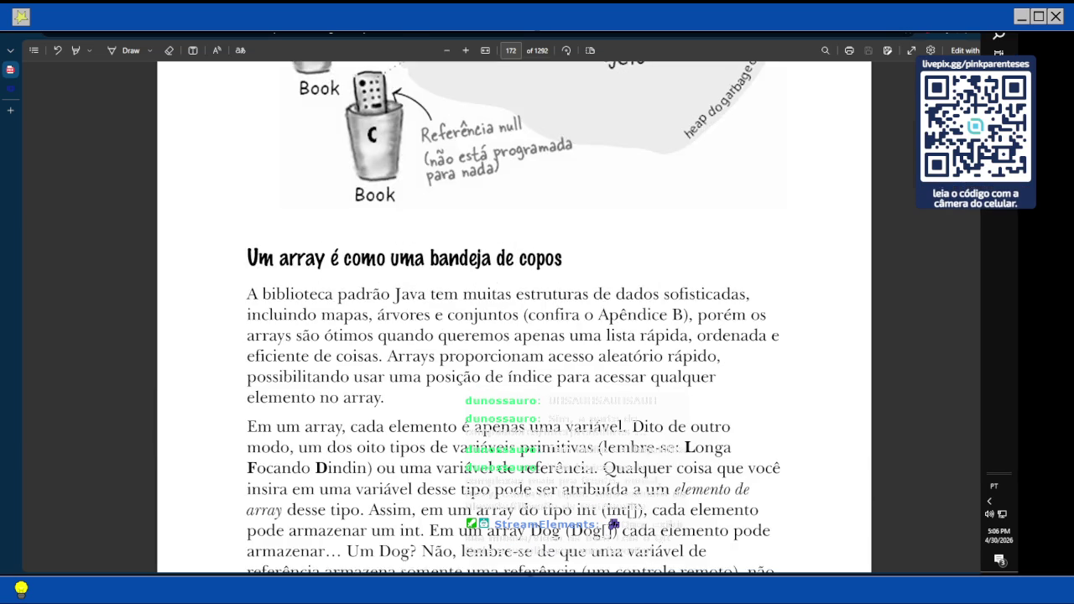
Switch to the Variables note in Obsidian showing the Dog myDog example.
key(alt+Tab)
scroll(440, 262, up, 3)
scroll(440, 262, down, 3)
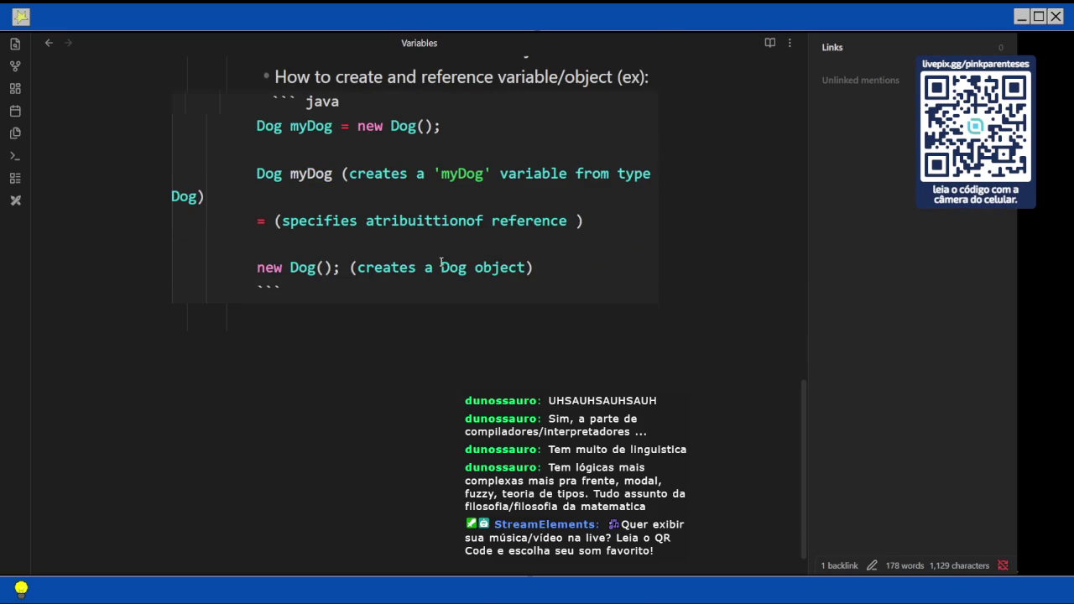
Under the Java code block, add a '- Heap' bullet with an empty indented sub-bullet.
click(256, 317)
text(- H)
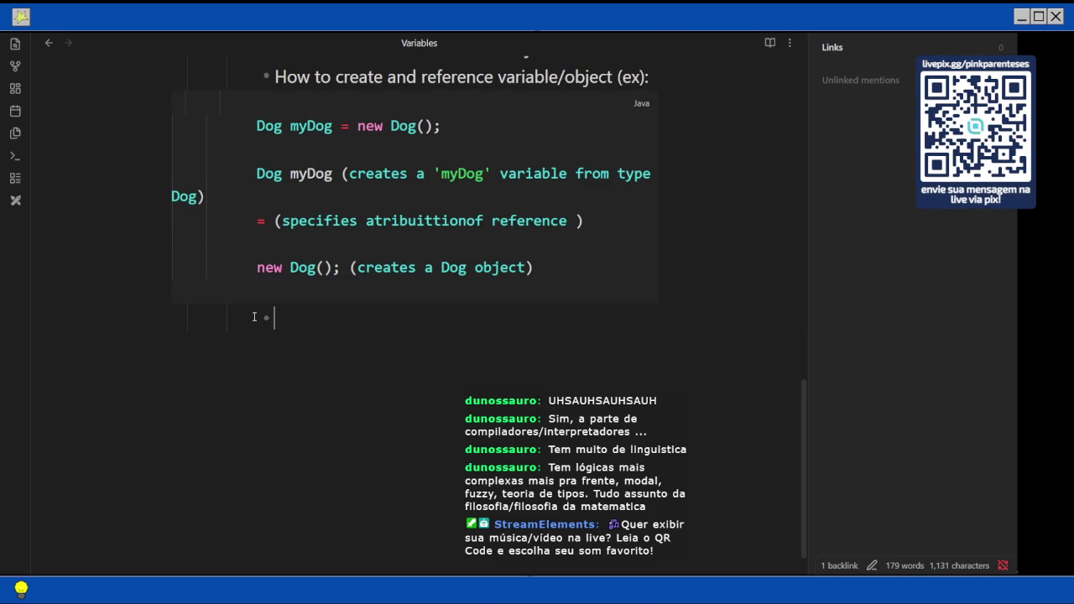
text(p )
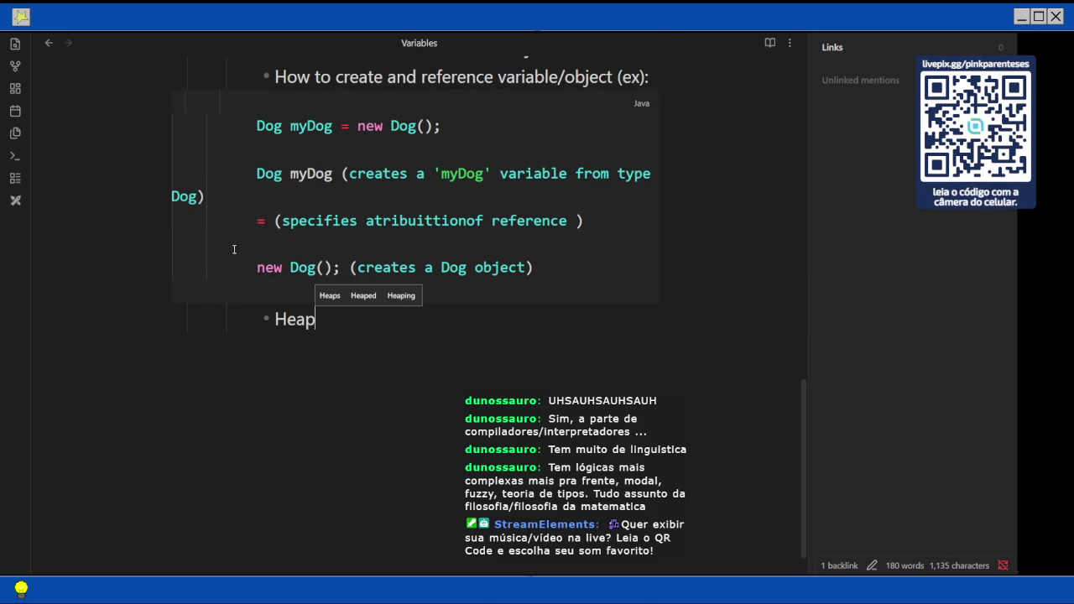
text(garbage-)
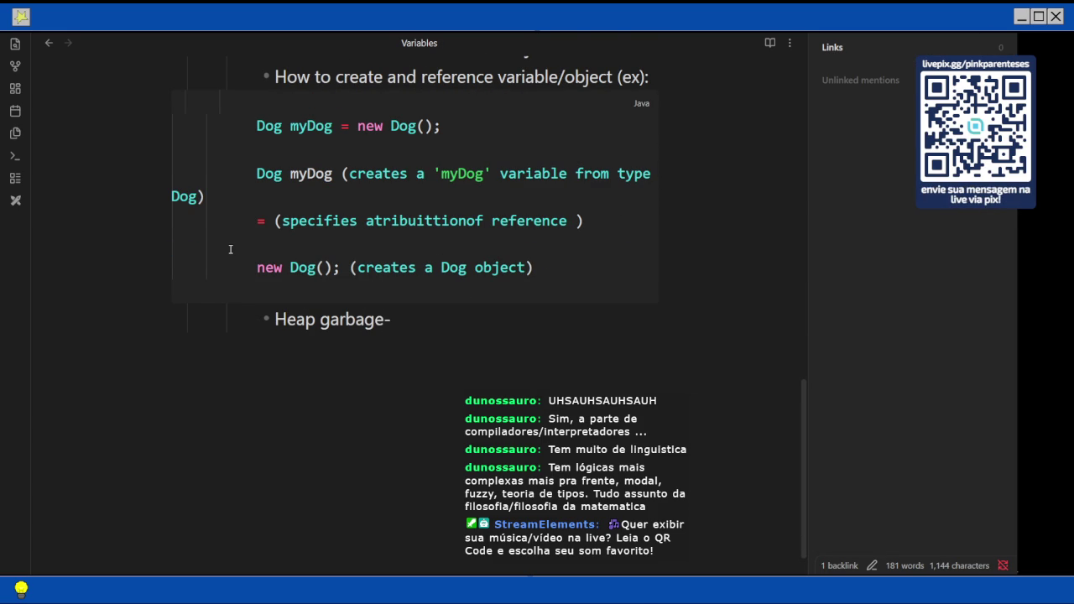
key(BackSpace)
key(BackSpace)
key(BackSpace)
key(BackSpace)
key(BackSpace)
key(BackSpace)
key(BackSpace)
key(BackSpace)
key(Return)
key(Tab)
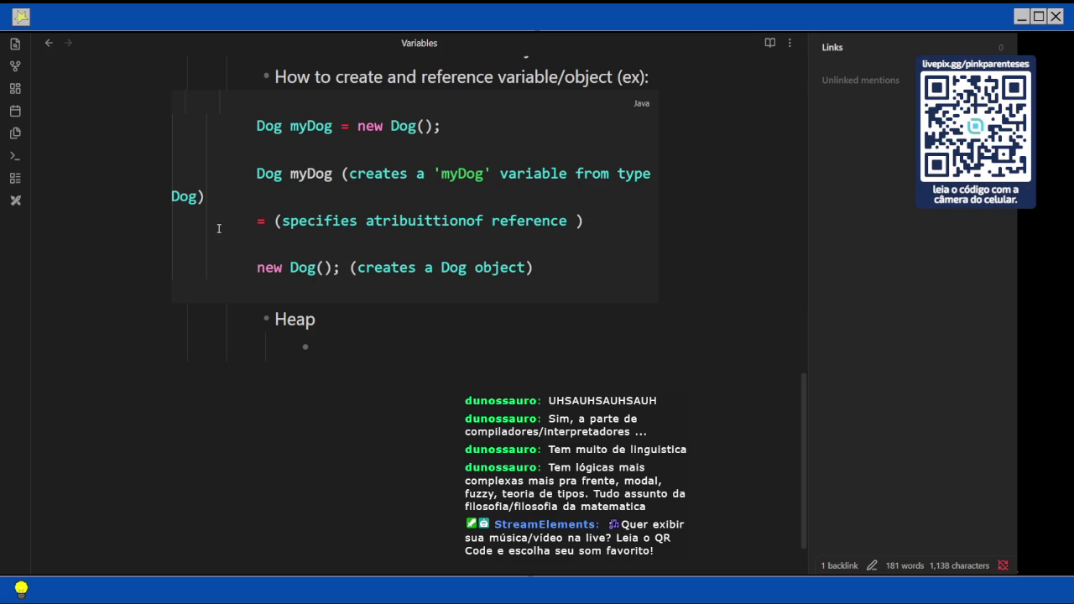
Write the Heap sub-bullet: 'Where objects are "created"; They stay here until the reference to variable are no longer active'.
text(Loc)
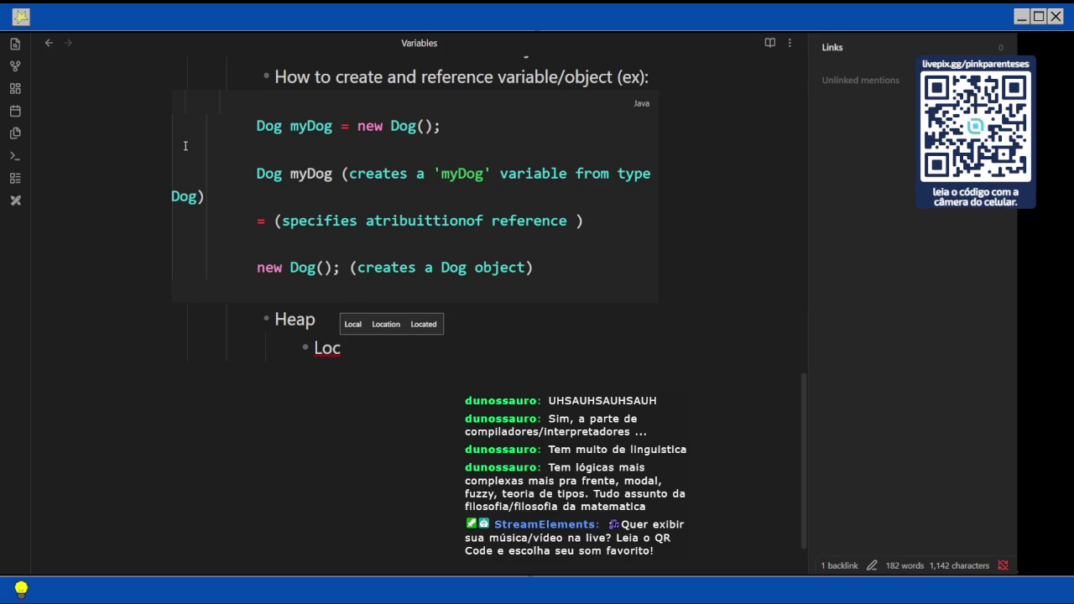
key(BackSpace)
key(BackSpace)
key(BackSpace)
text(W)
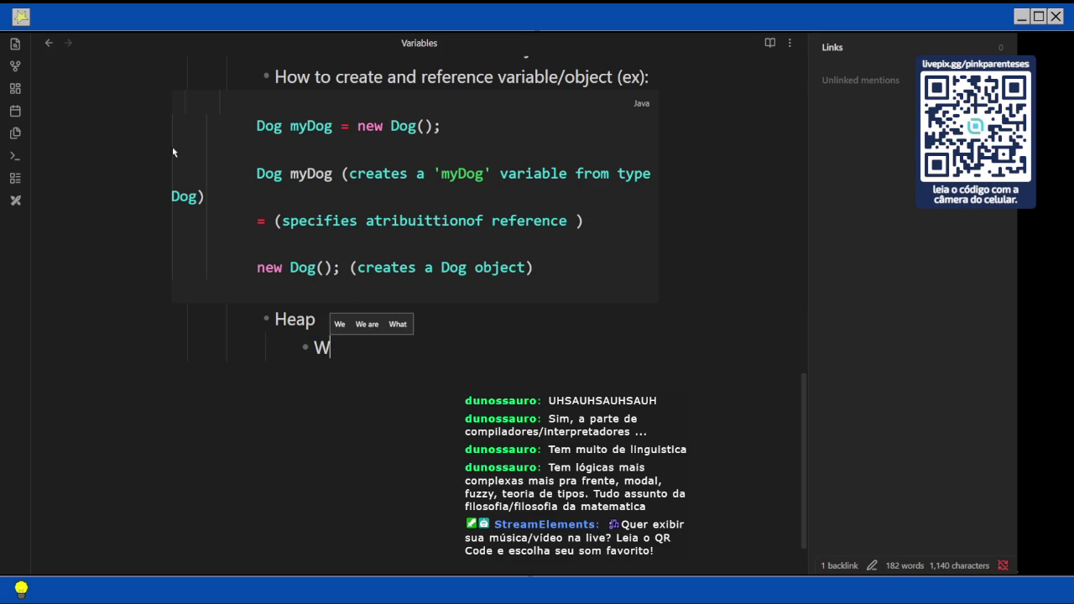
text(here objects)
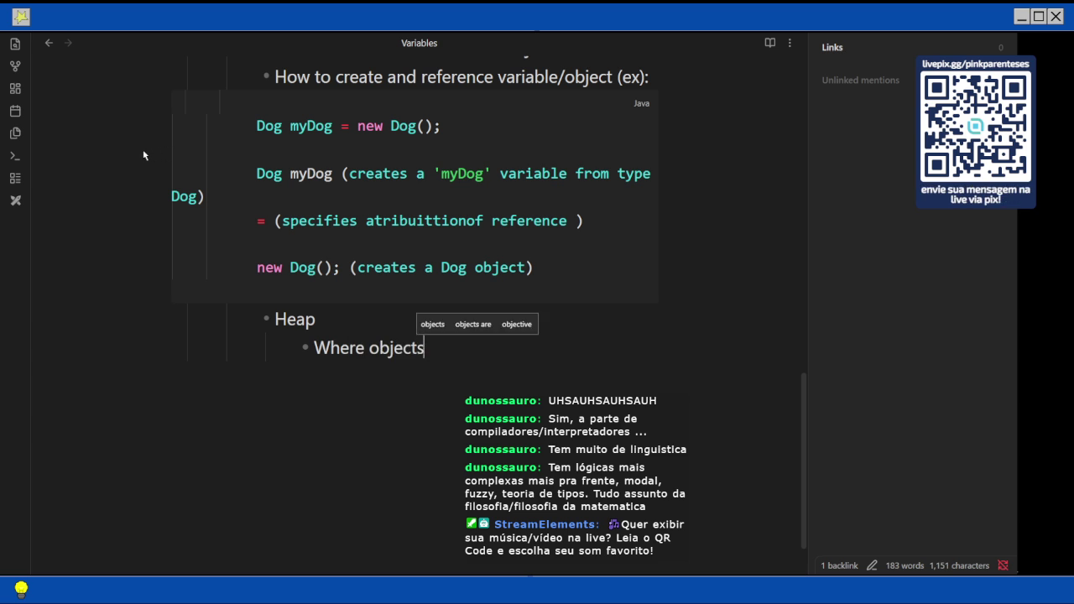
text( are all)
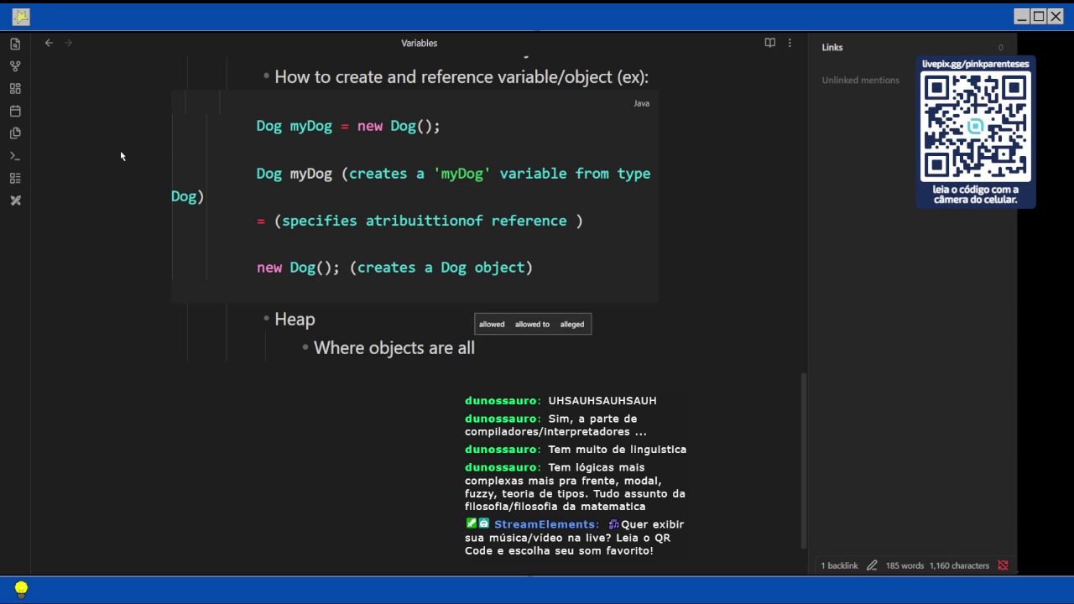
key(BackSpace)
key(BackSpace)
key(BackSpace)
text("c")
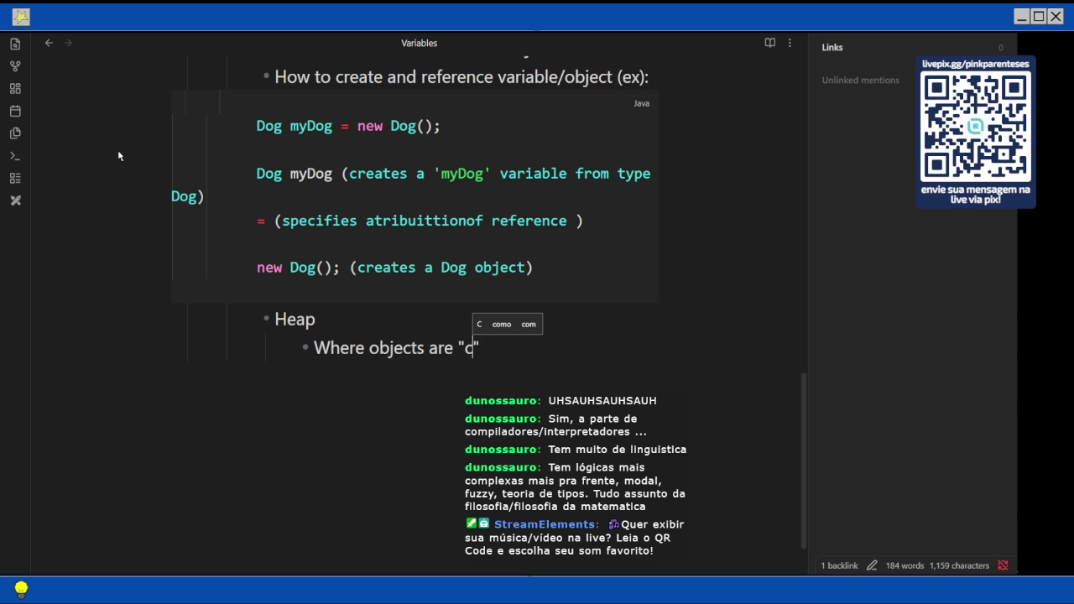
text(created")
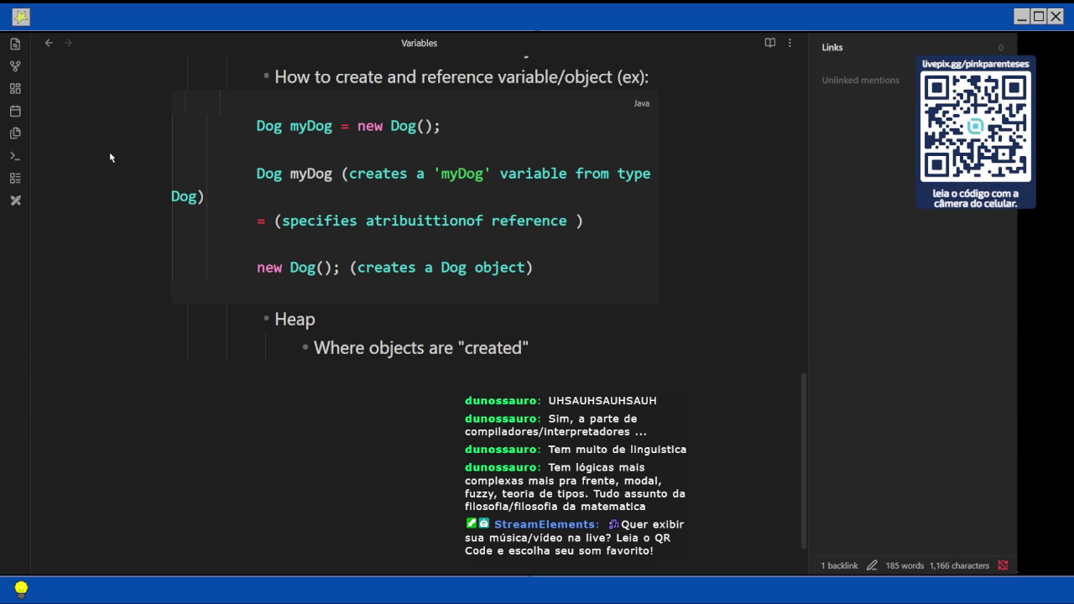
text(,)
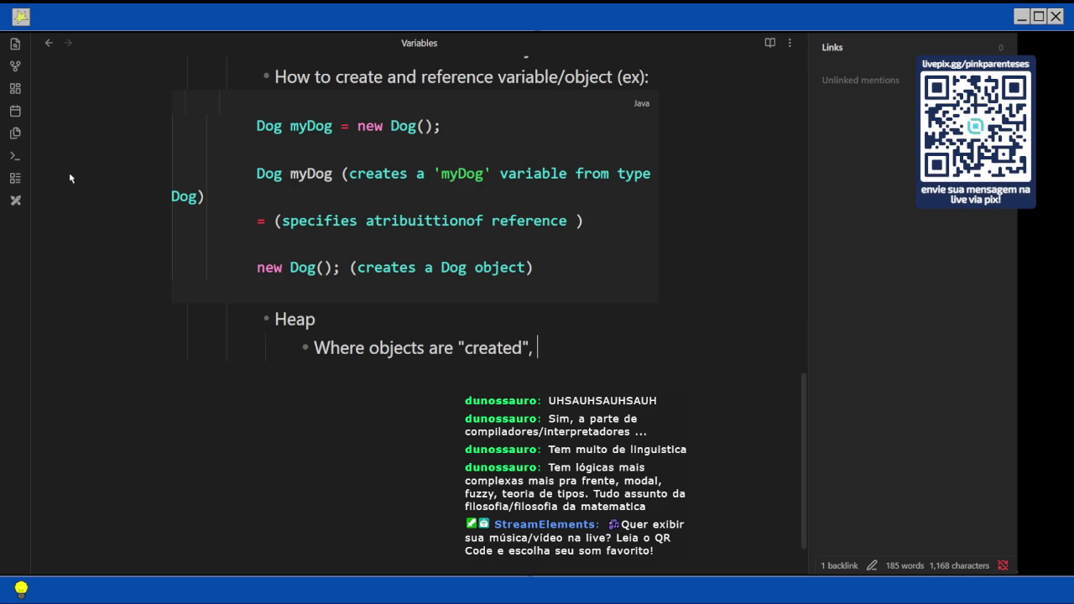
key(BackSpace)
key(BackSpace)
text(; )
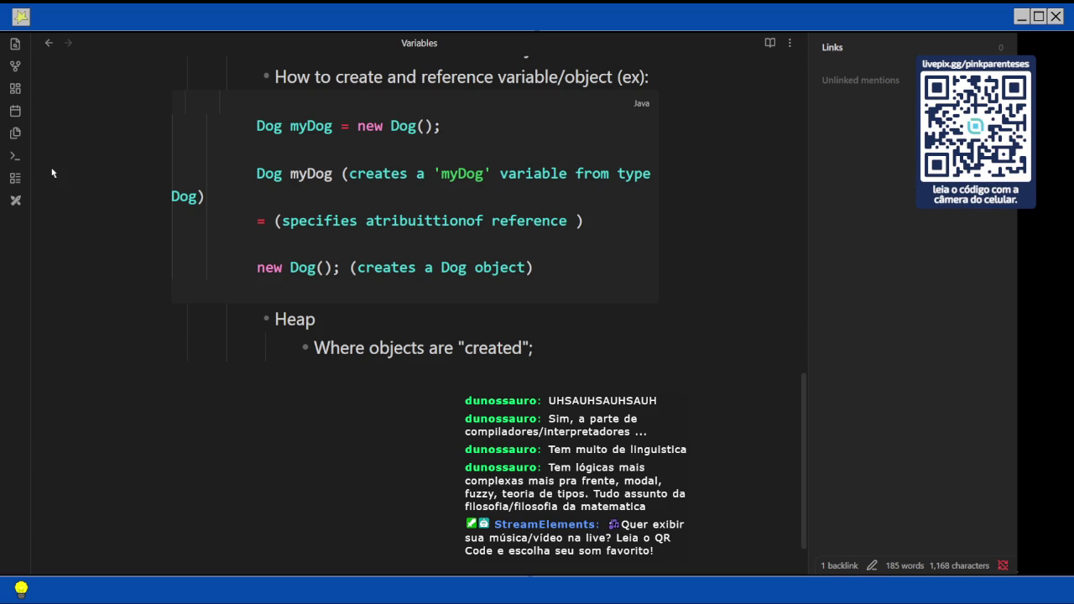
text(stay)
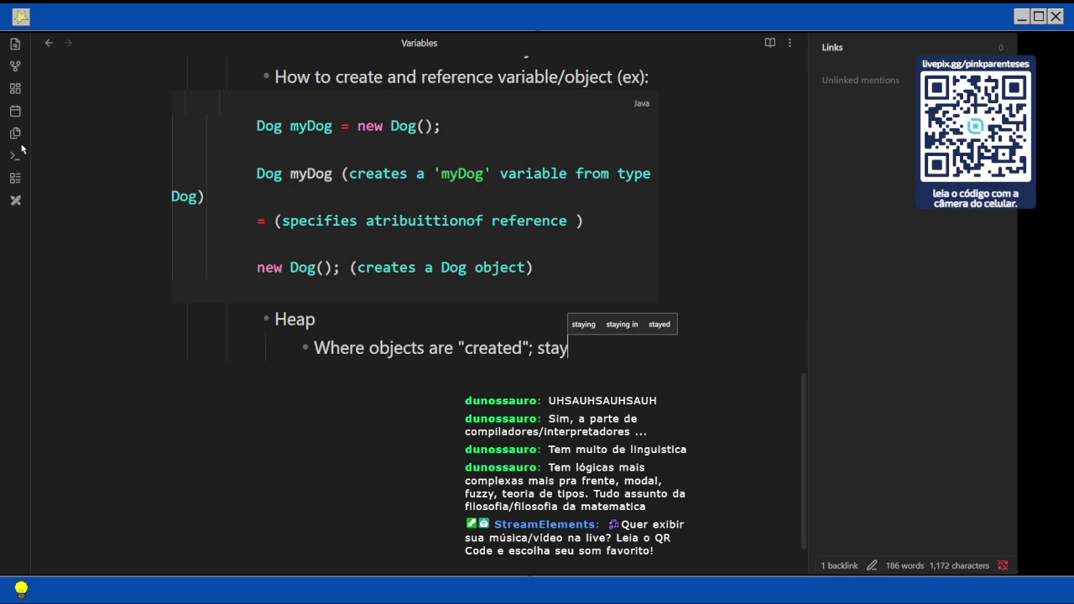
key(BackSpace)
key(BackSpace)
key(BackSpace)
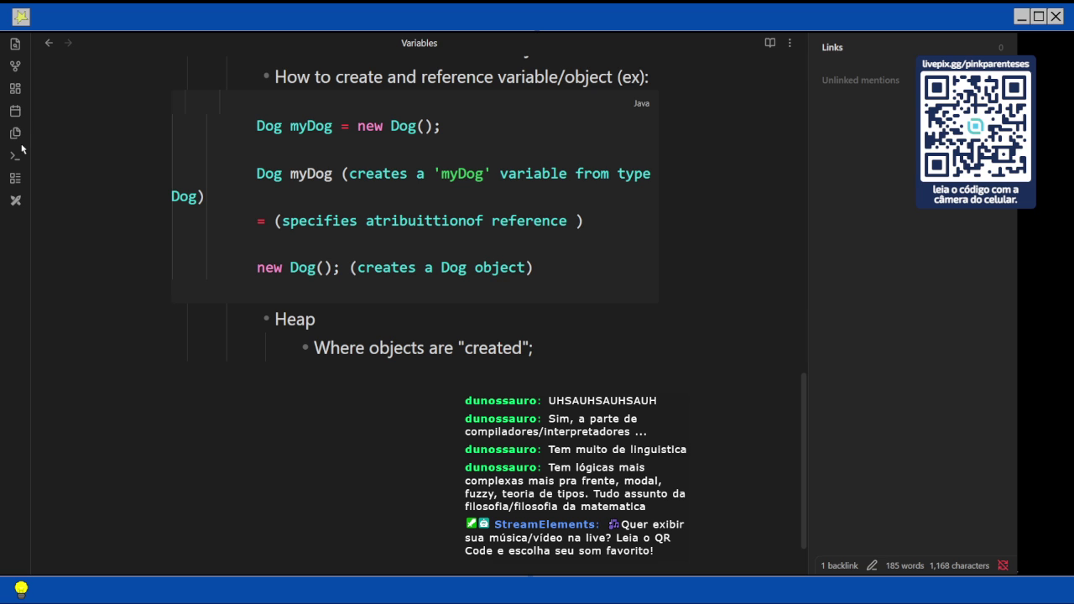
text(h)
key(BackSpace)
text(They st)
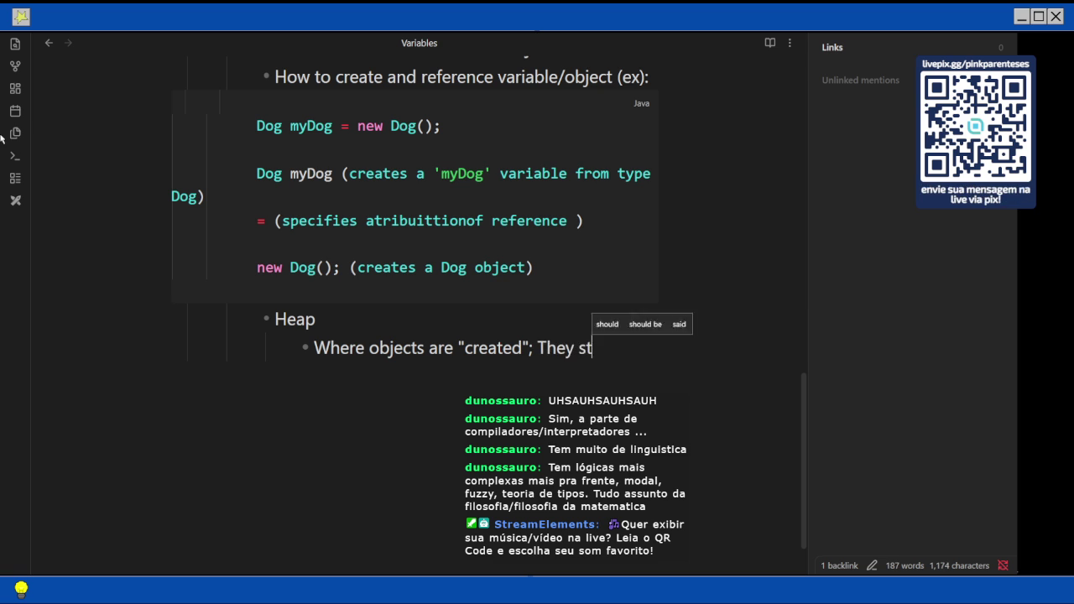
text(ay here unt)
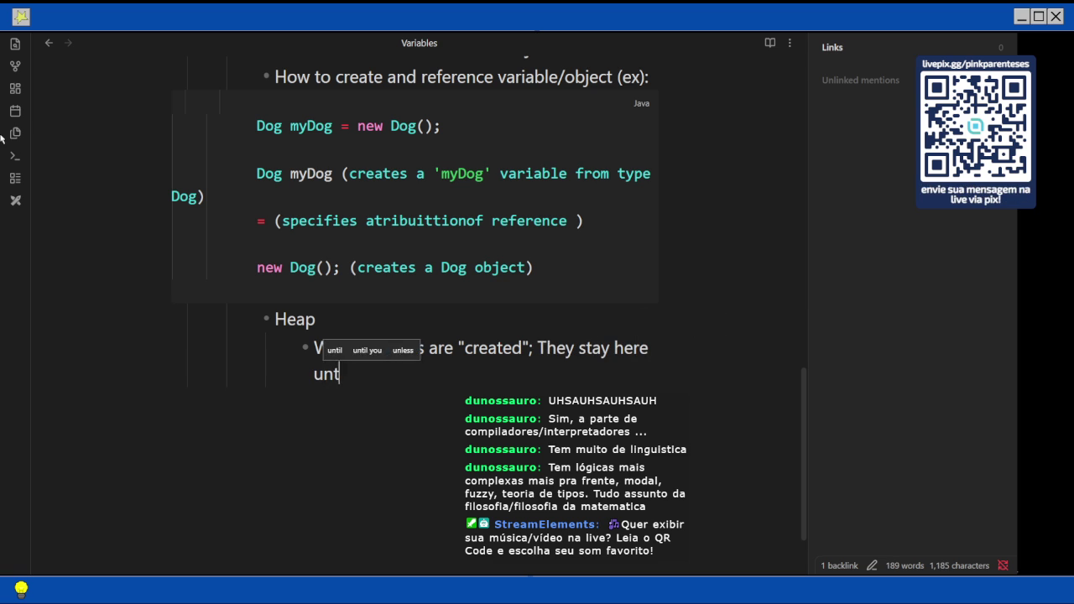
text(il the r)
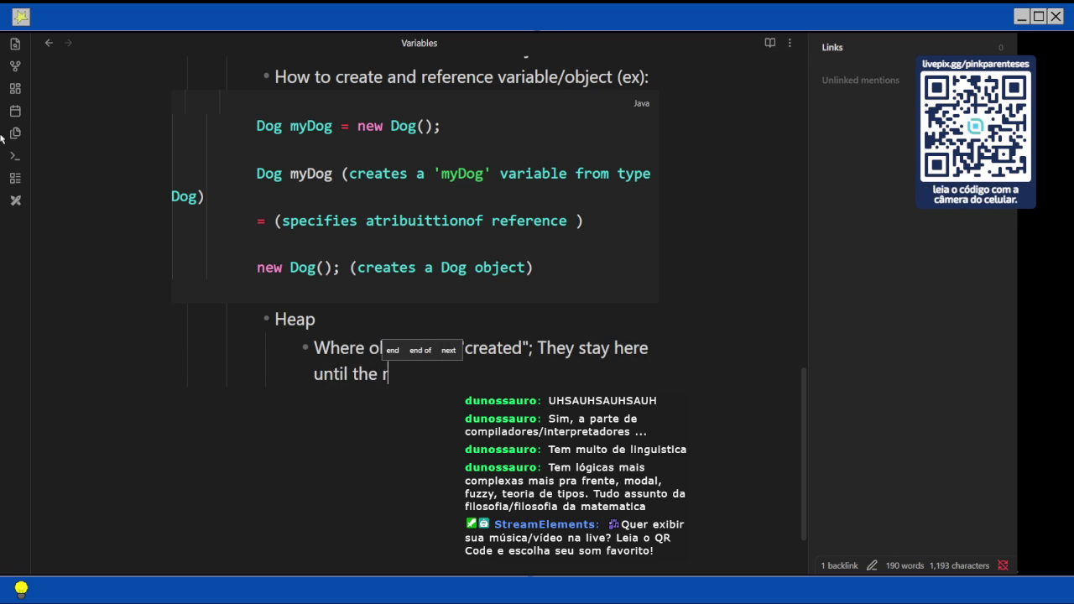
text(eference to)
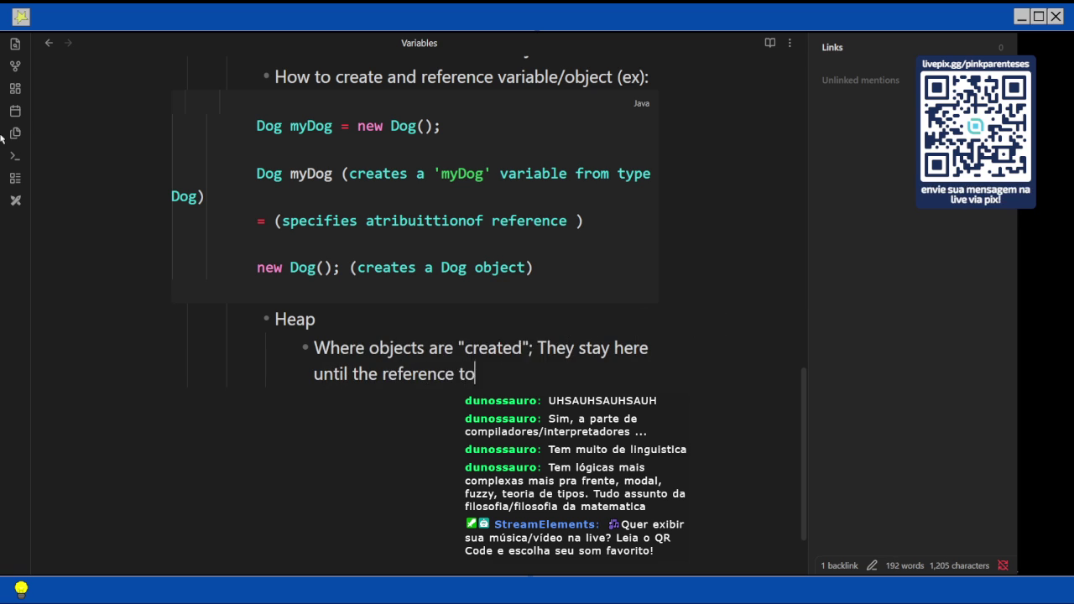
text( variabl)
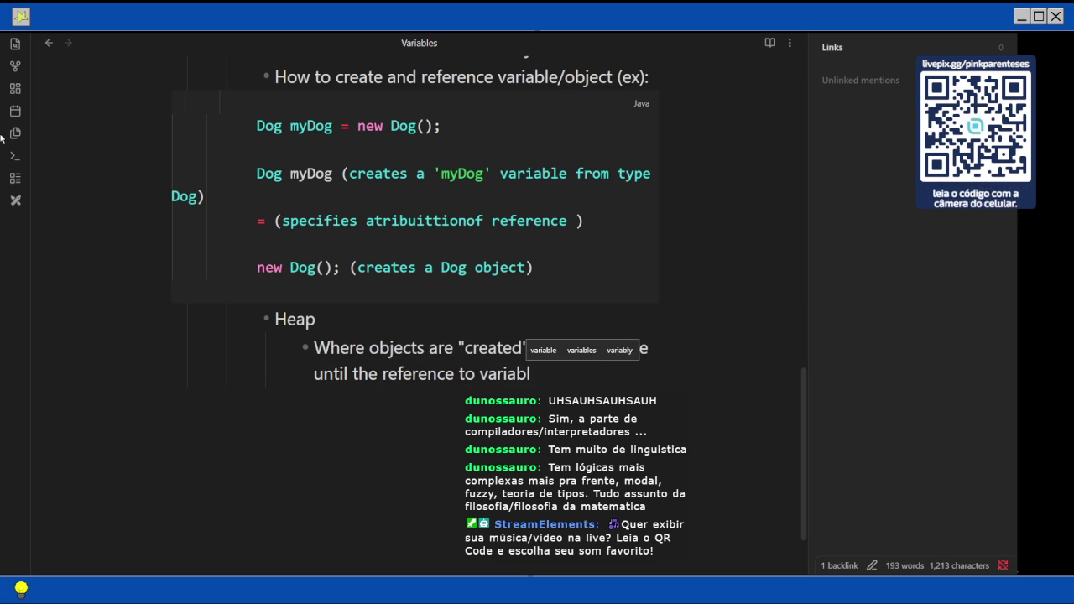
text(e are n)
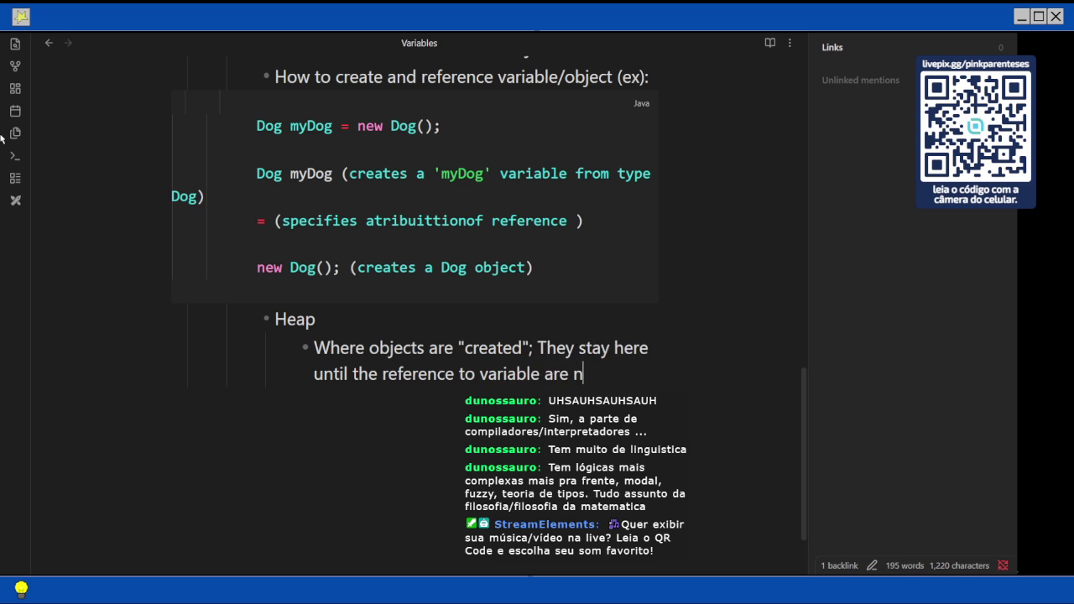
text(o longer )
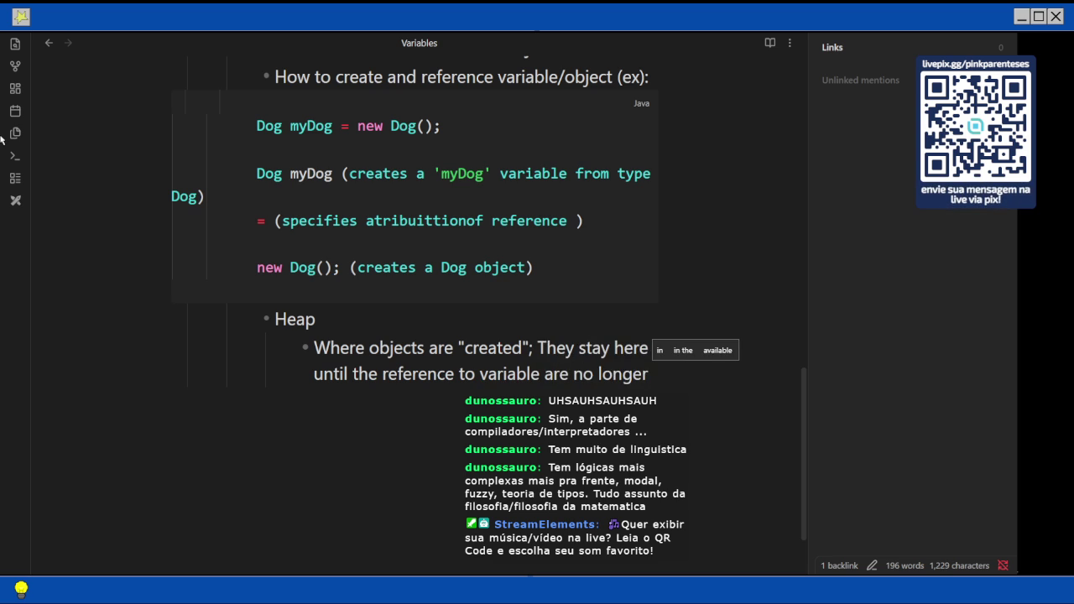
text(active)
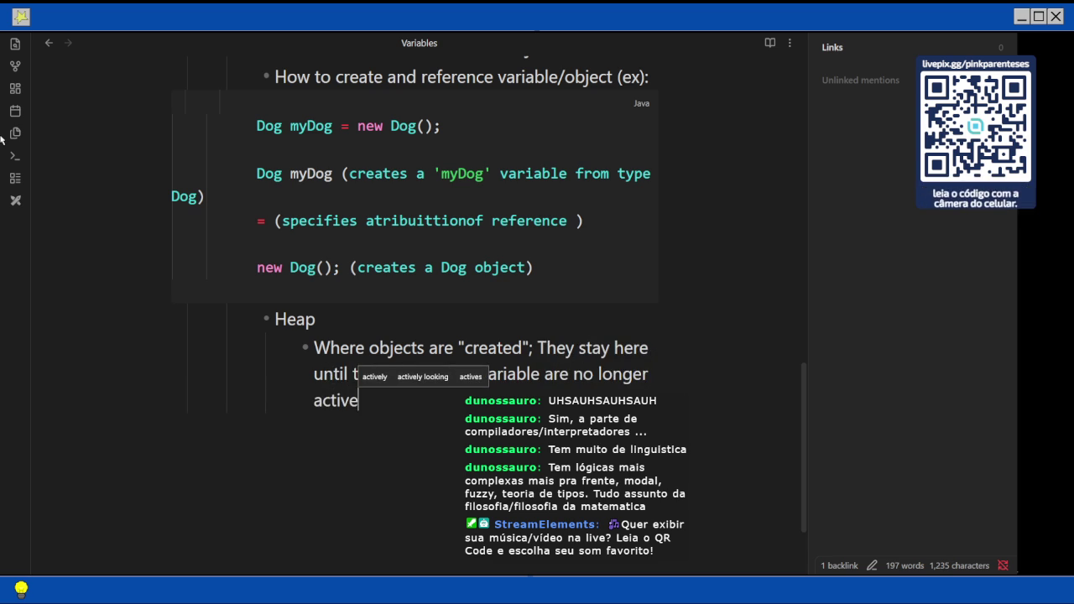
Add a '- Garbage-Collectible Heap' bullet at the Heap level.
key(Escape)
key(Return)
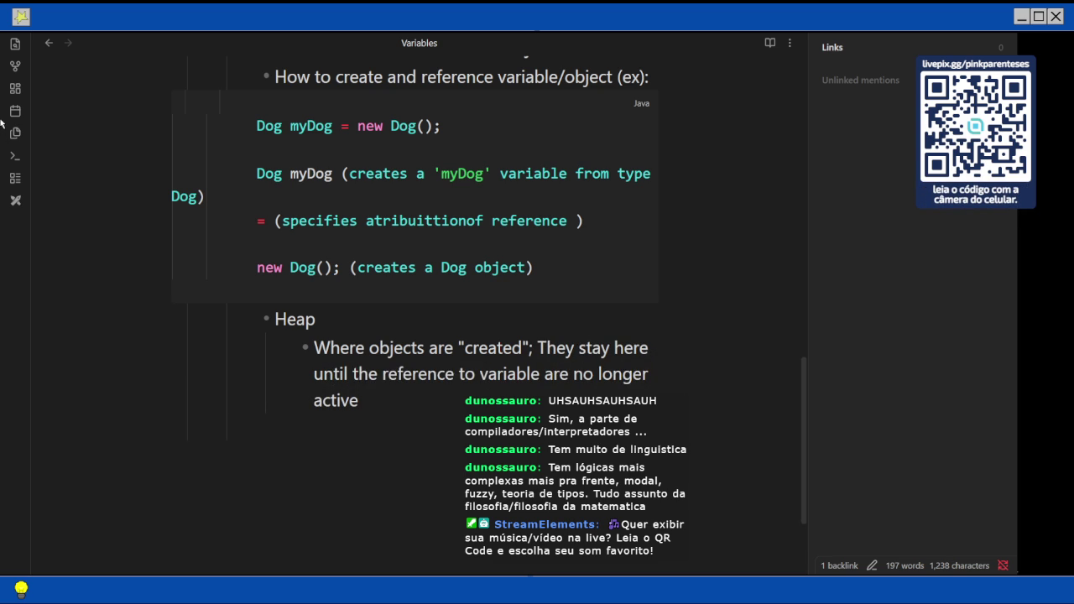
key(BackSpace)
text(- Garbage-Colle)
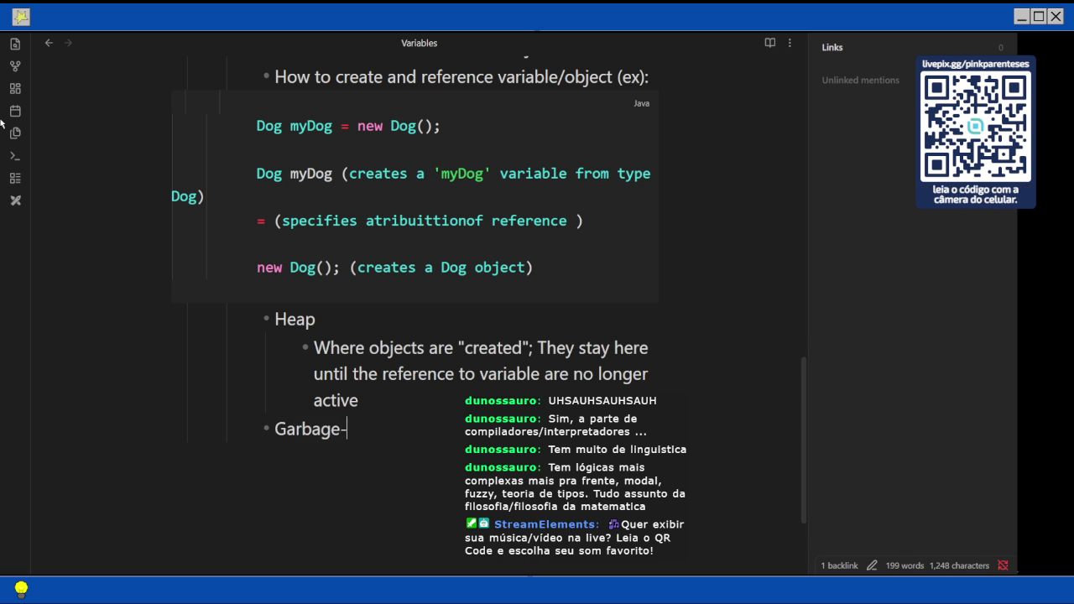
text(ctible Heap)
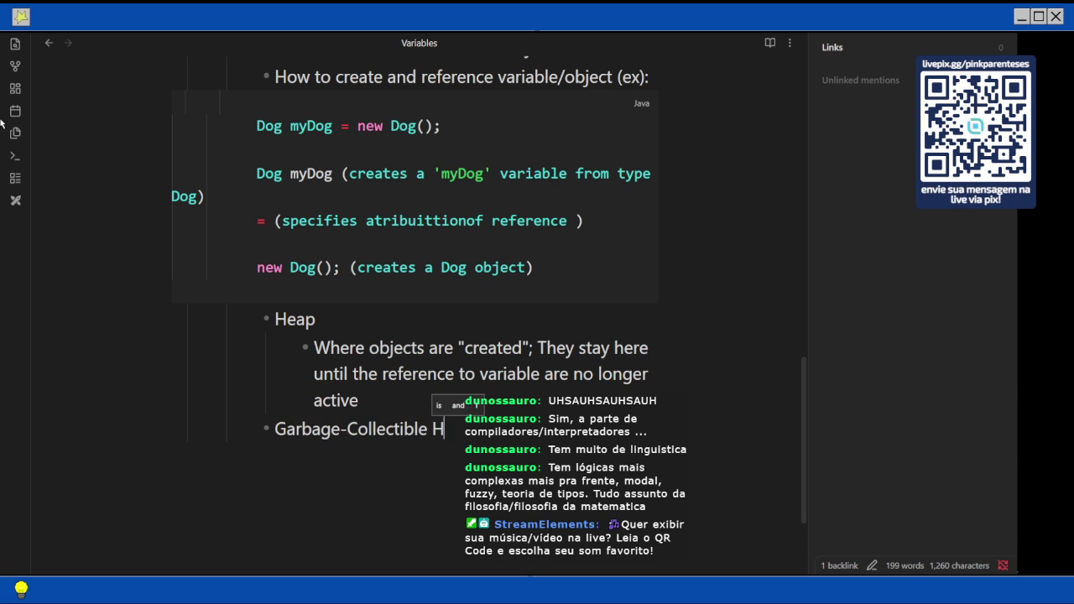
Add a nested sub-bullet 'Where the objects are send when there no more references to a variable'.
key(Return)
key(Tab)
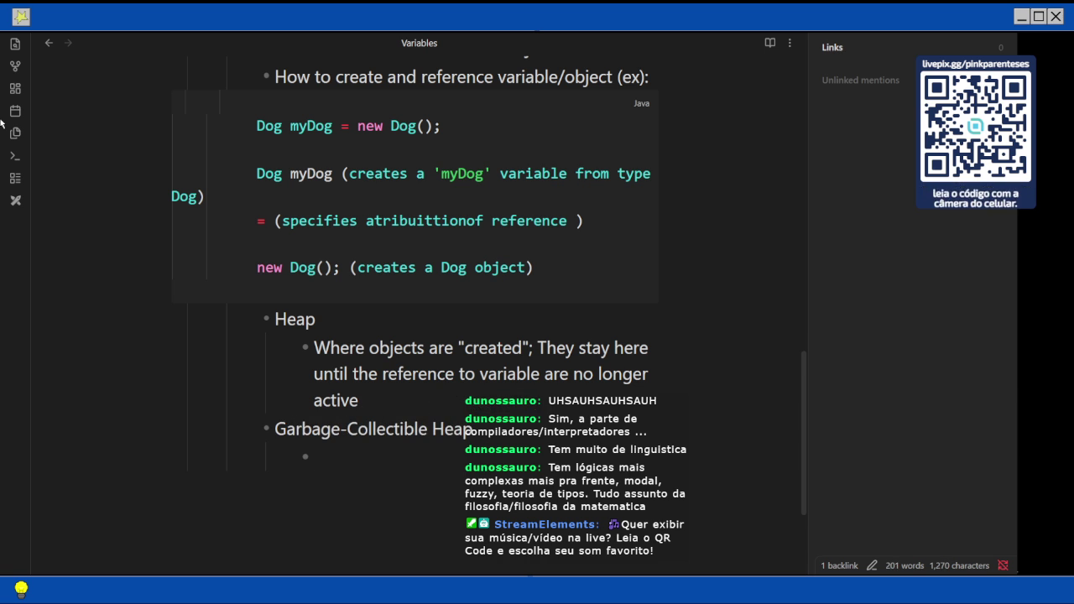
text(W)
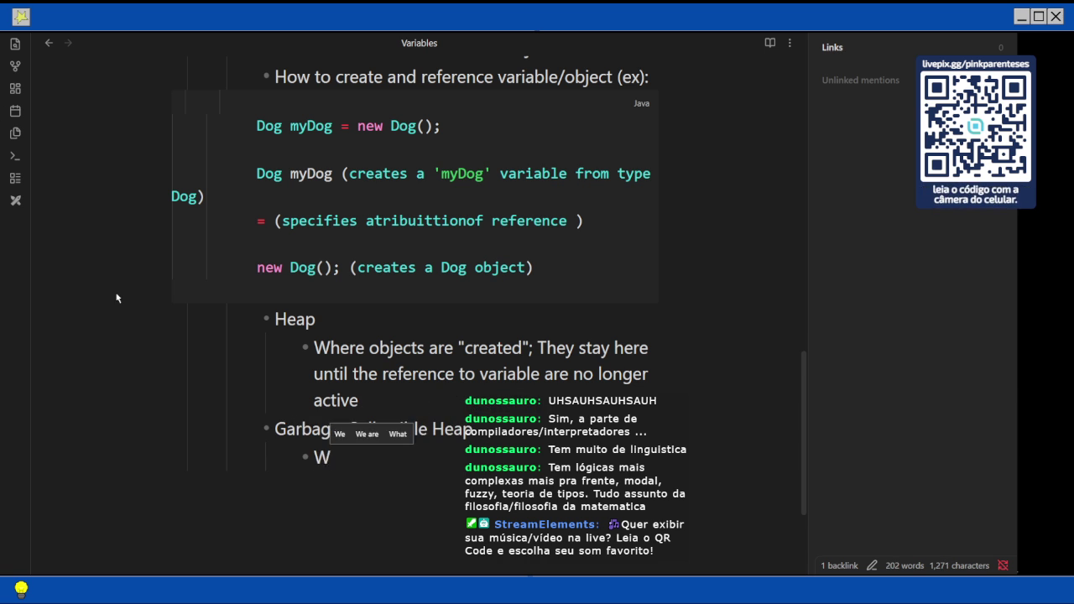
text(here)
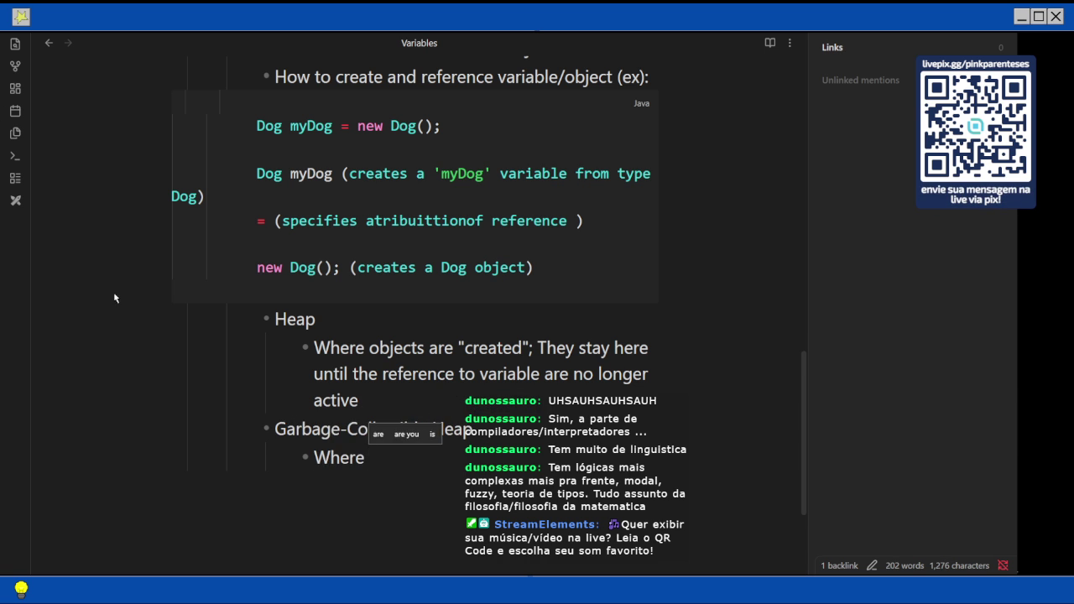
text( the)
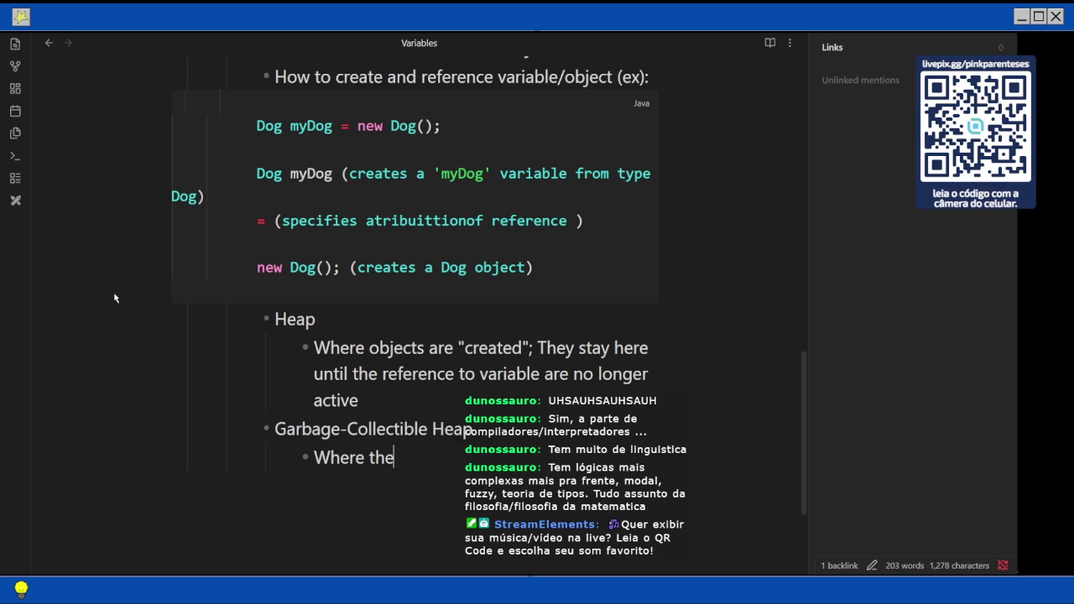
text( objects a)
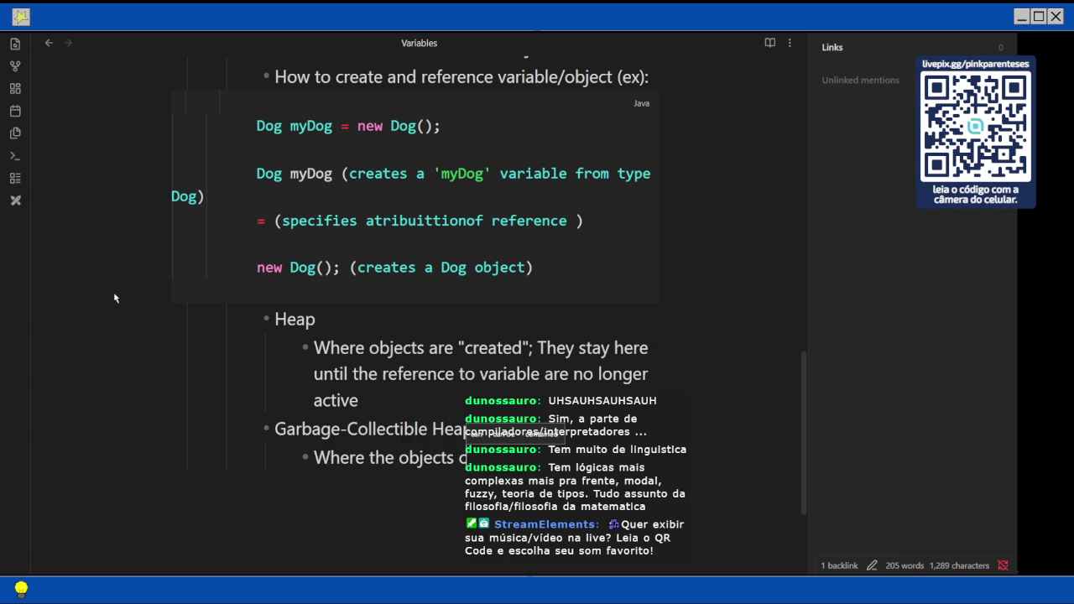
text(re desca)
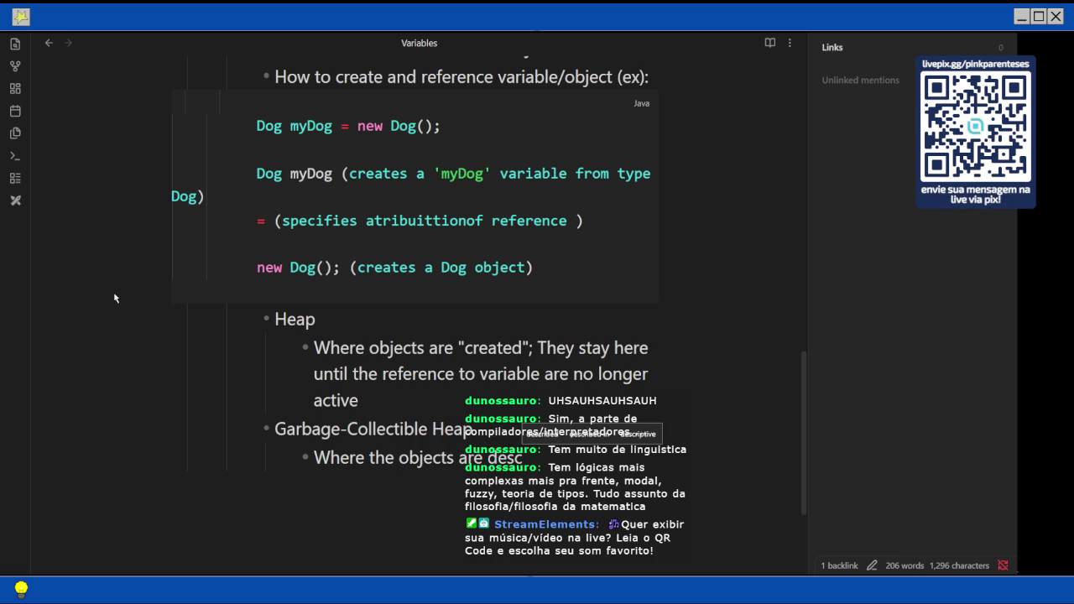
key(BackSpace)
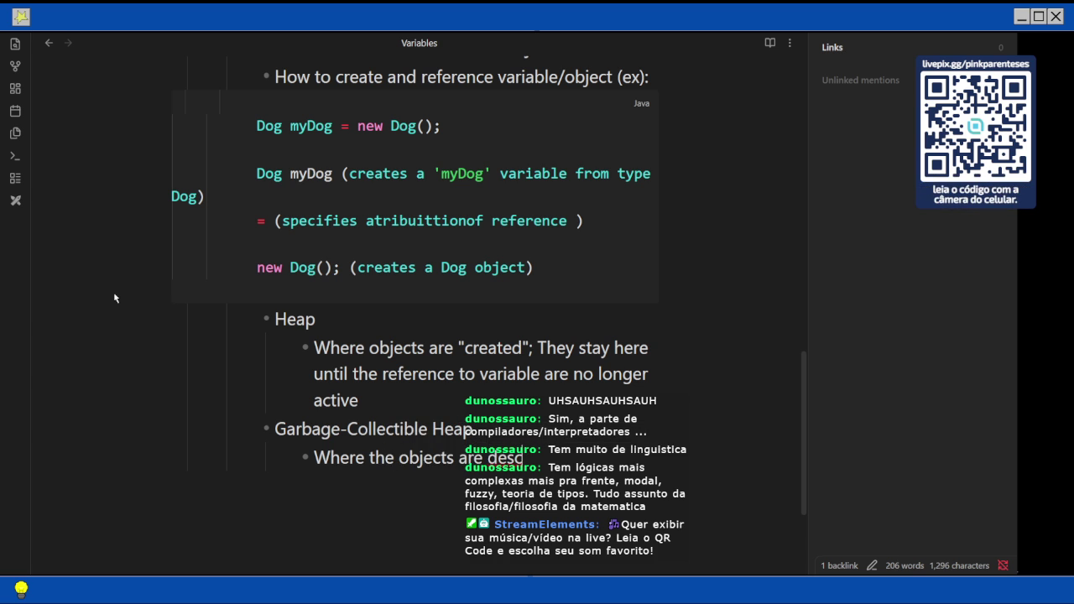
key(BackSpace)
key(BackSpace)
key(BackSpace)
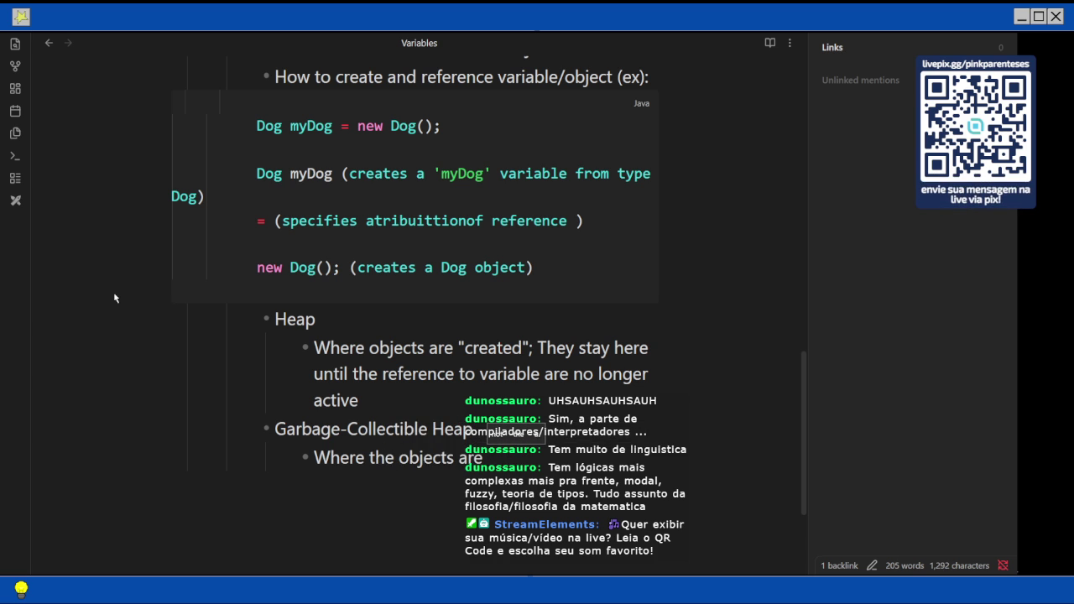
text(send)
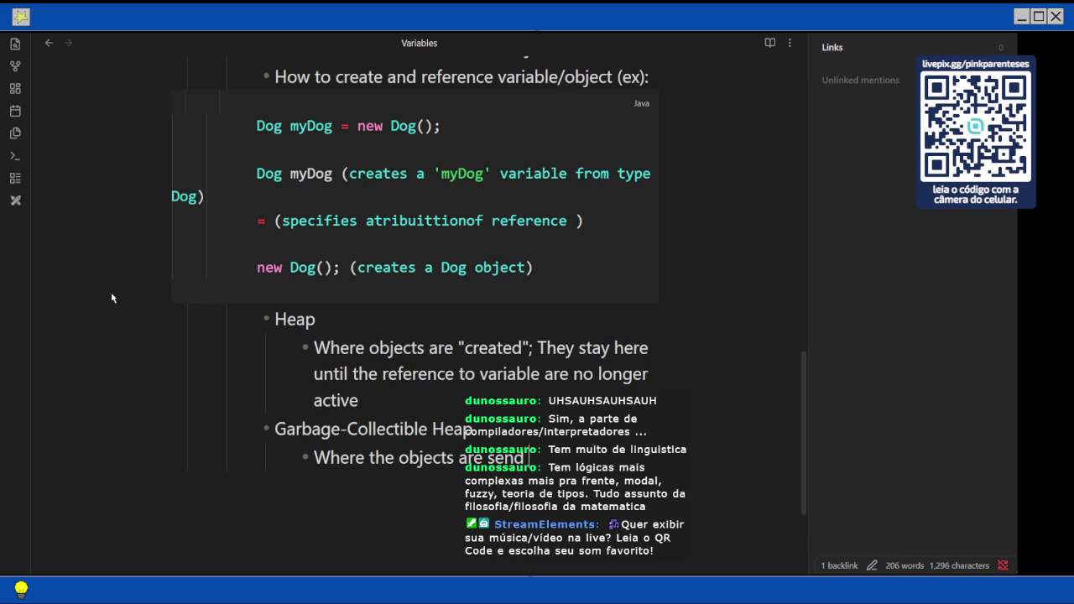
text( when)
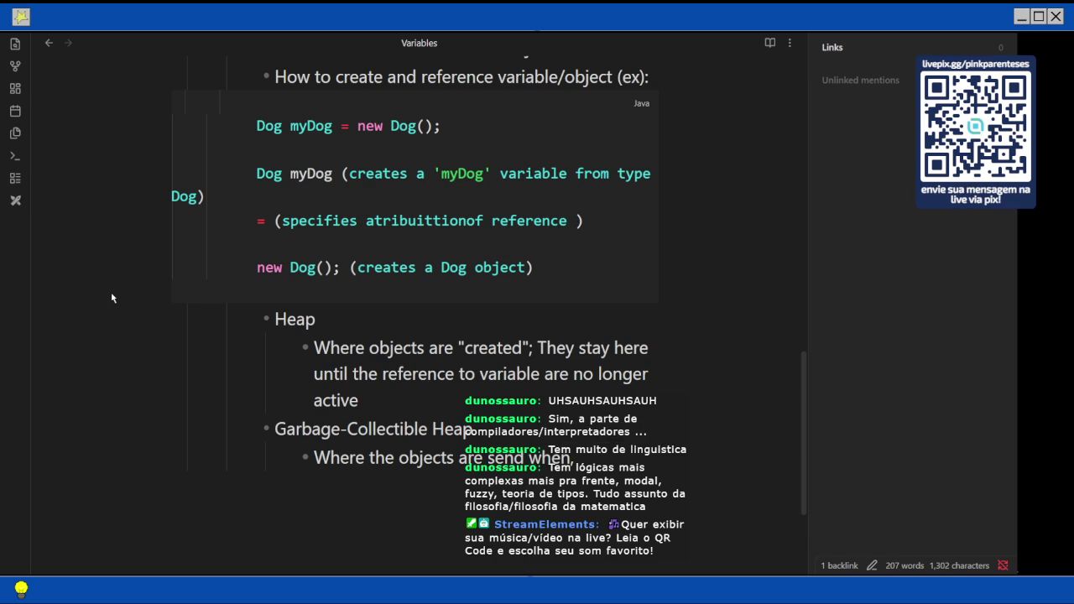
text( there)
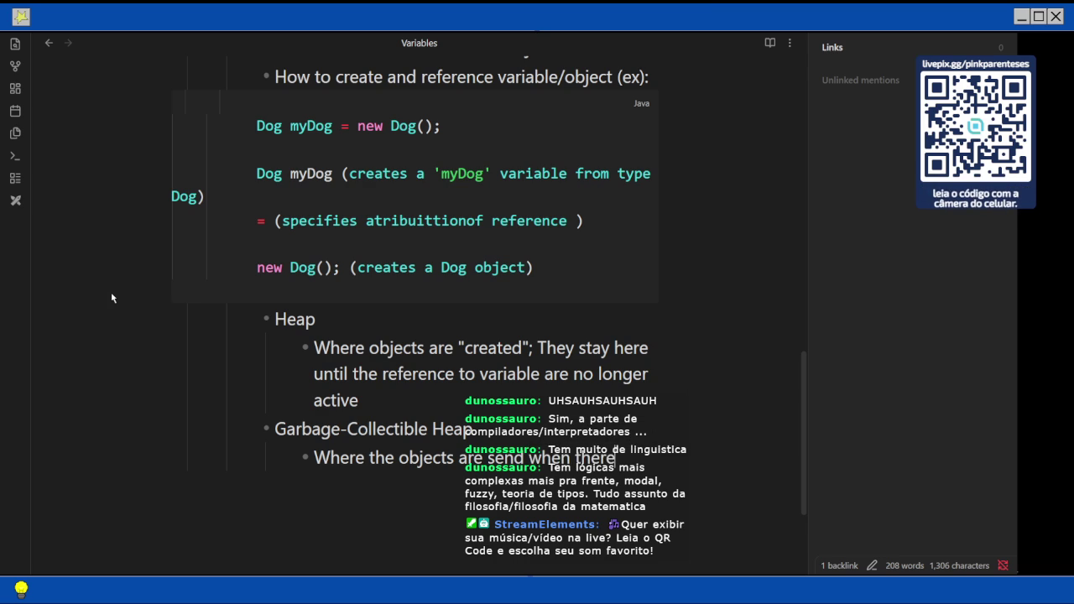
text( no more)
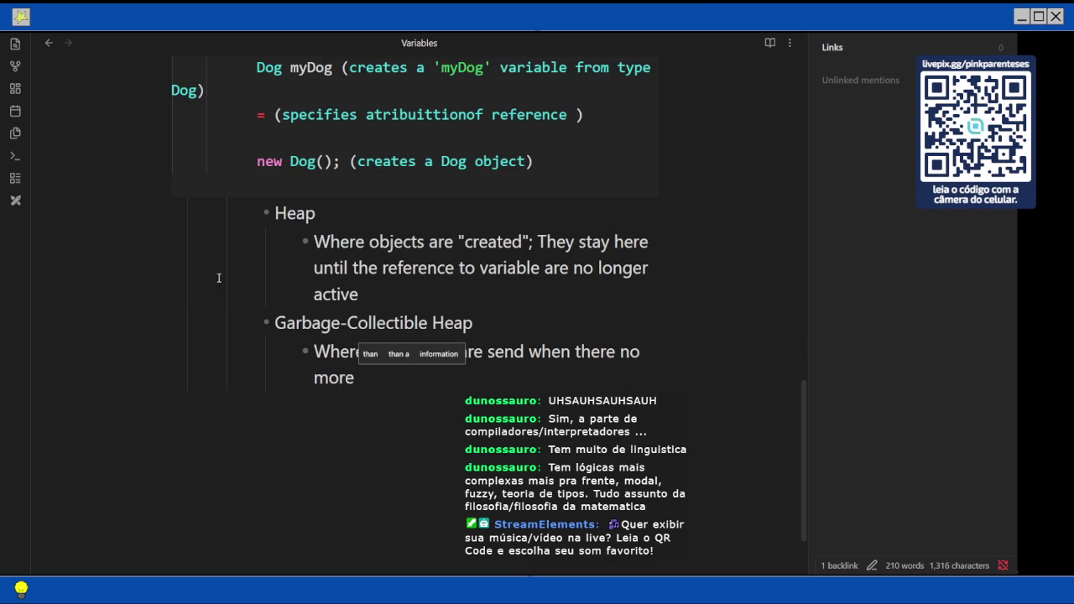
click(391, 366)
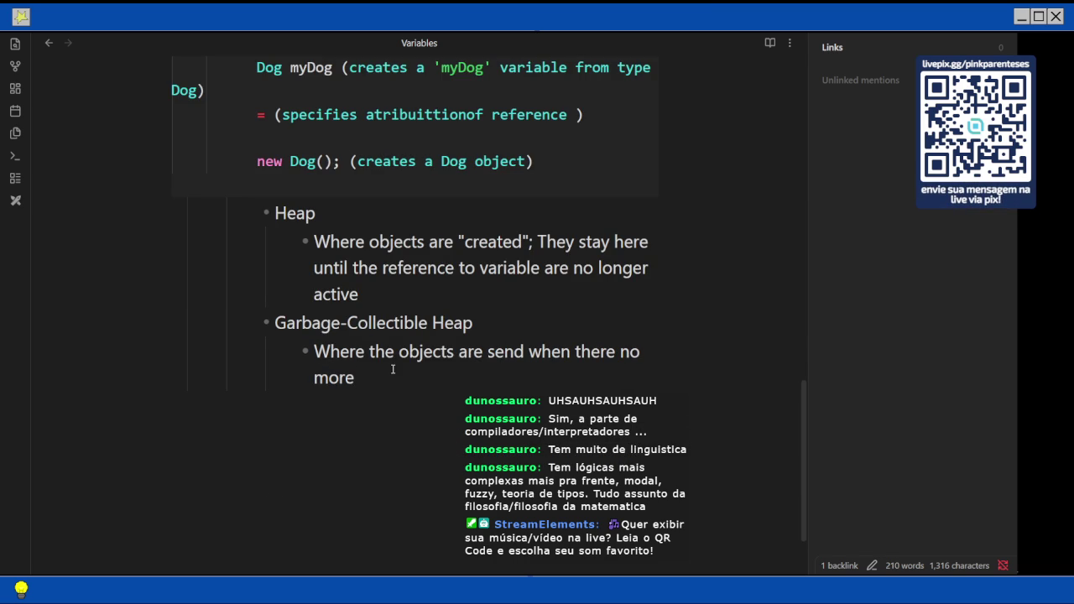
text(refere)
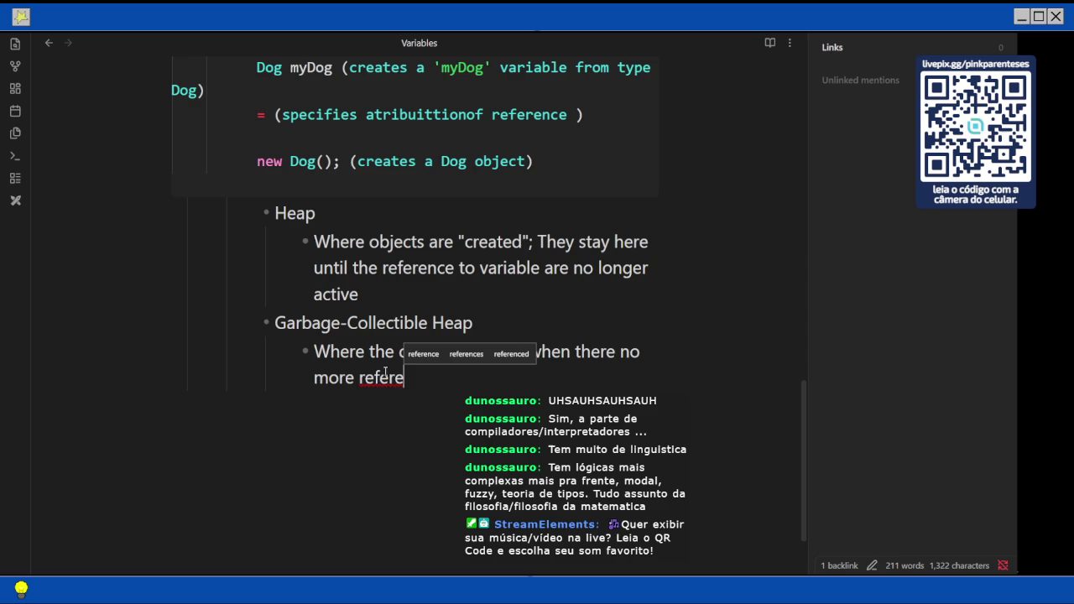
text(nces to a )
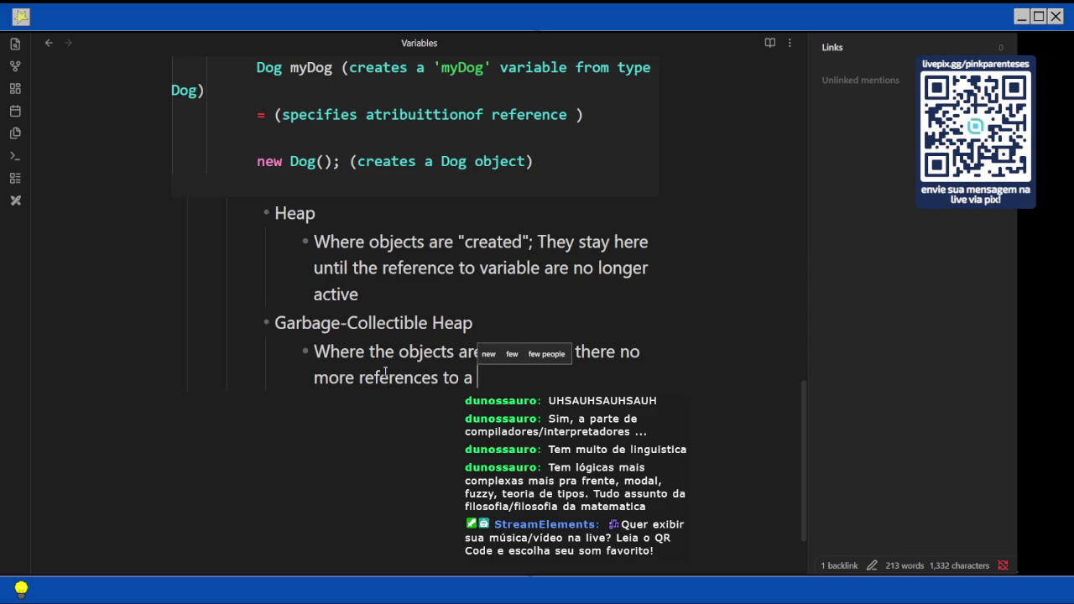
text(variable)
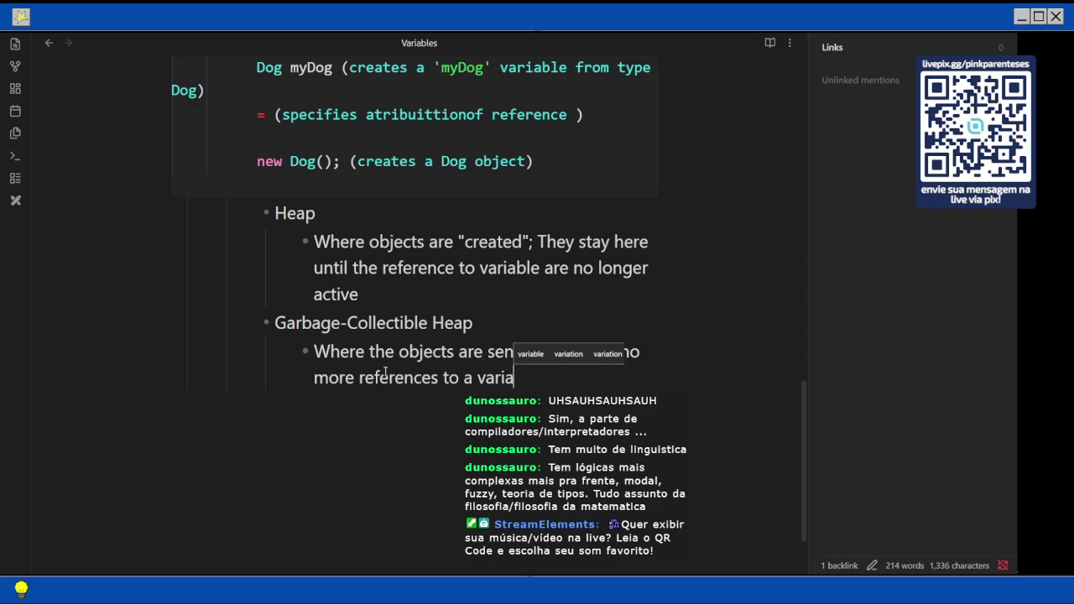
scroll(395, 357, down, 1)
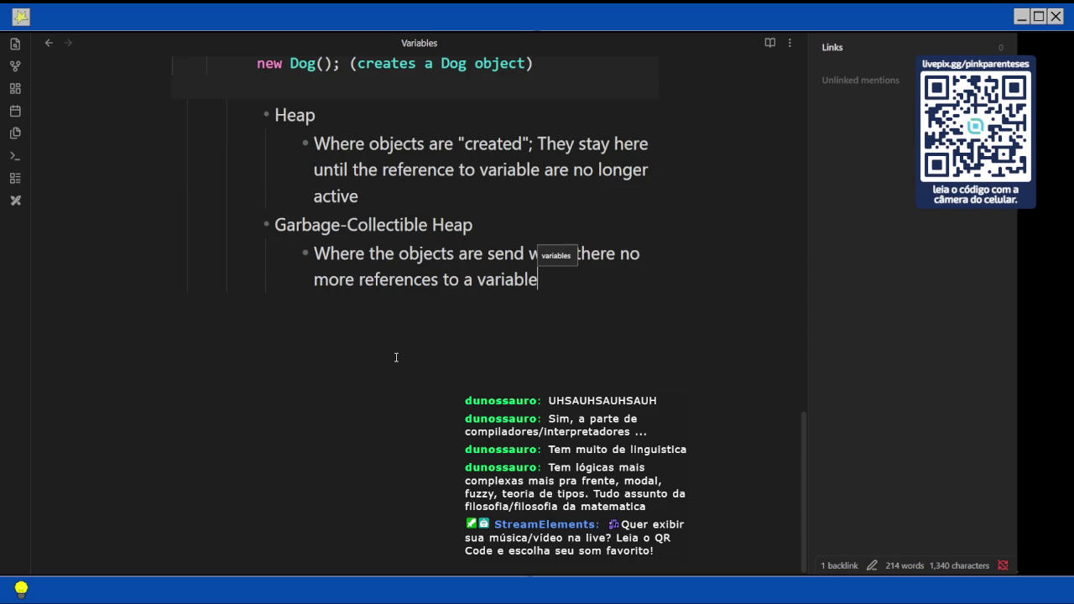
key(Escape)
Start a new '- Array' bullet below the heap explanation.
key(Return)
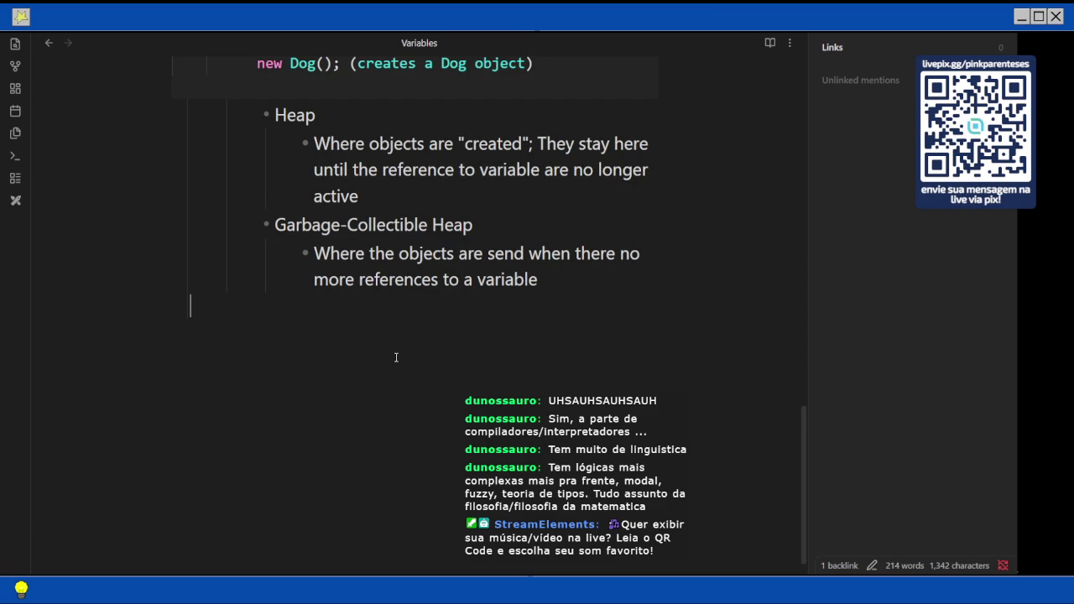
text(Aree)
key(BackSpace)
key(BackSpace)
key(BackSpace)
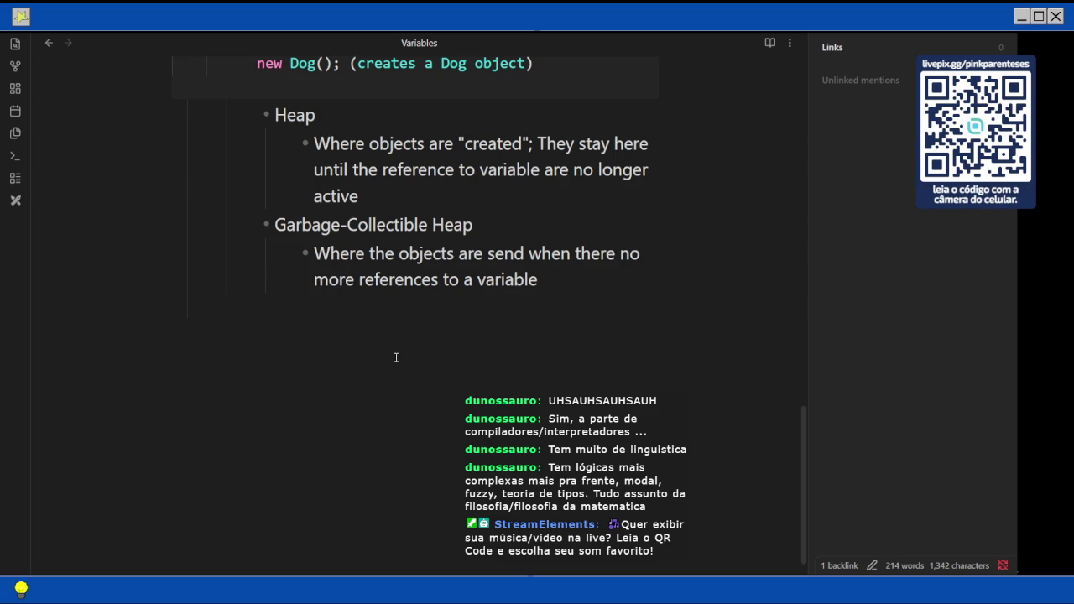
key(Tab)
text(- Array)
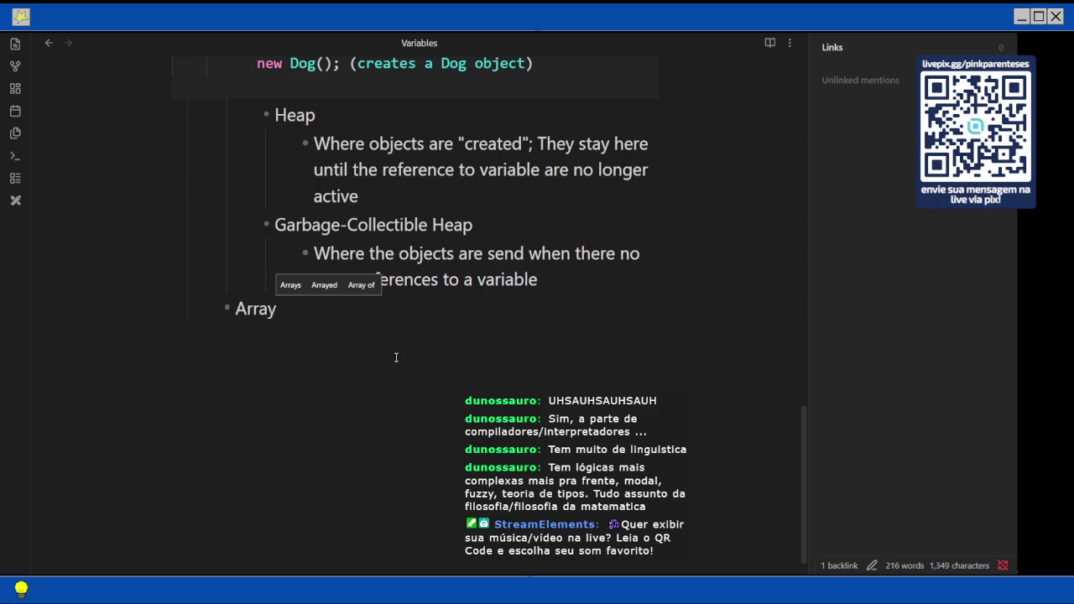
Rename the bullet to 'Array(s)' and nest 'Data structures that can be store' beneath it.
scroll(279, 229, up, 15)
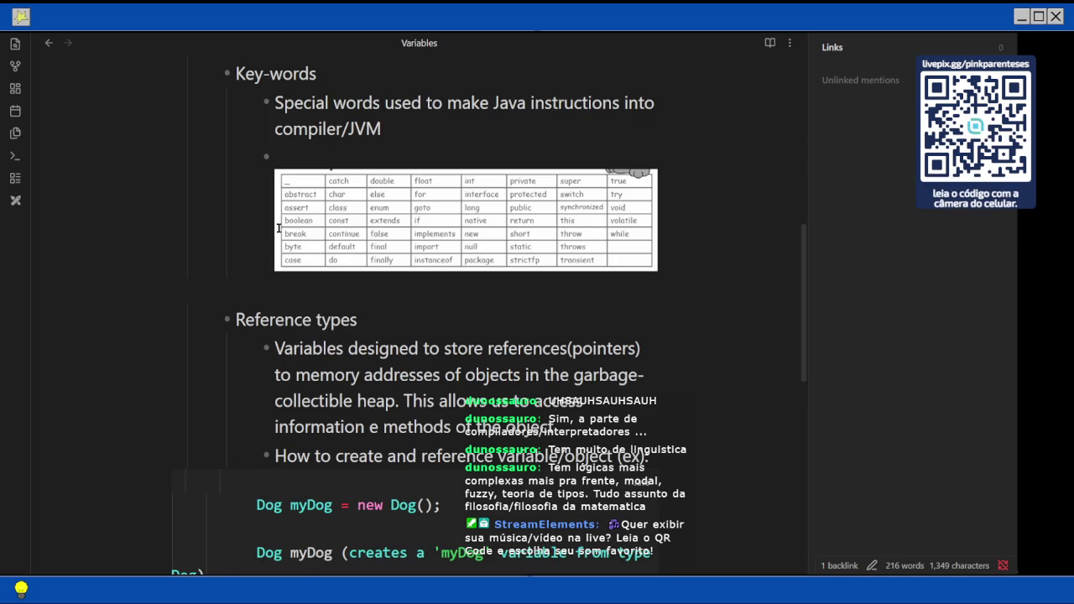
scroll(279, 228, up, 3)
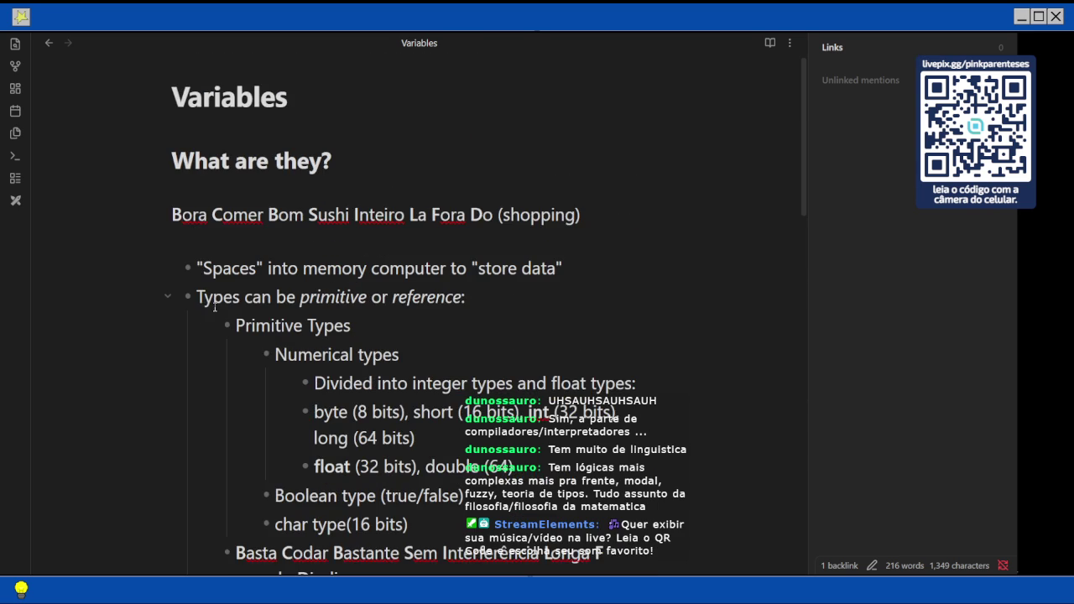
scroll(208, 310, down, 15)
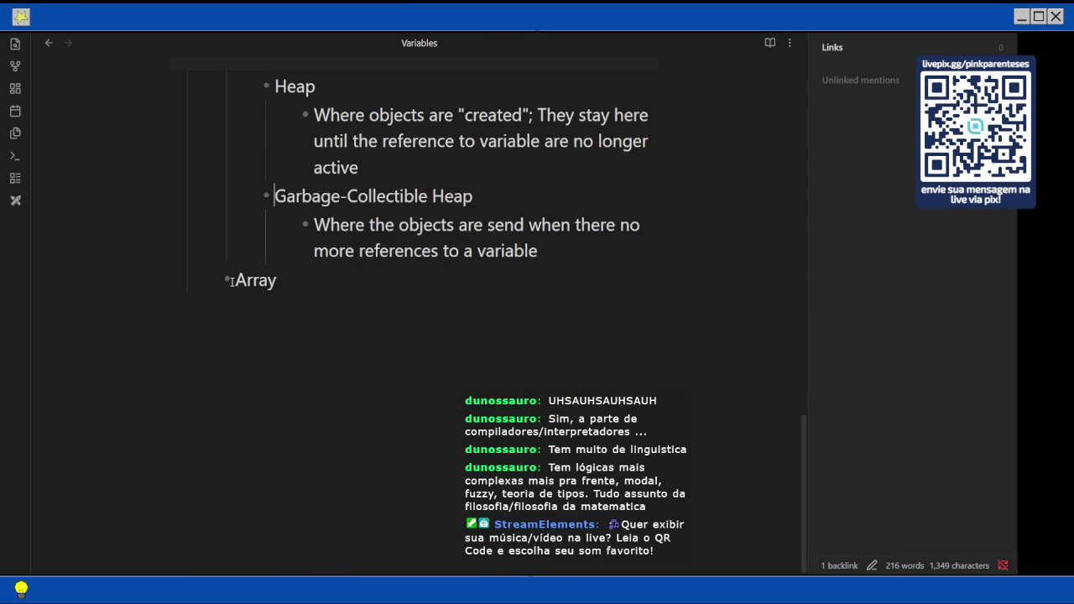
click(296, 282)
key(Return)
key(Tab)
text(Data sc)
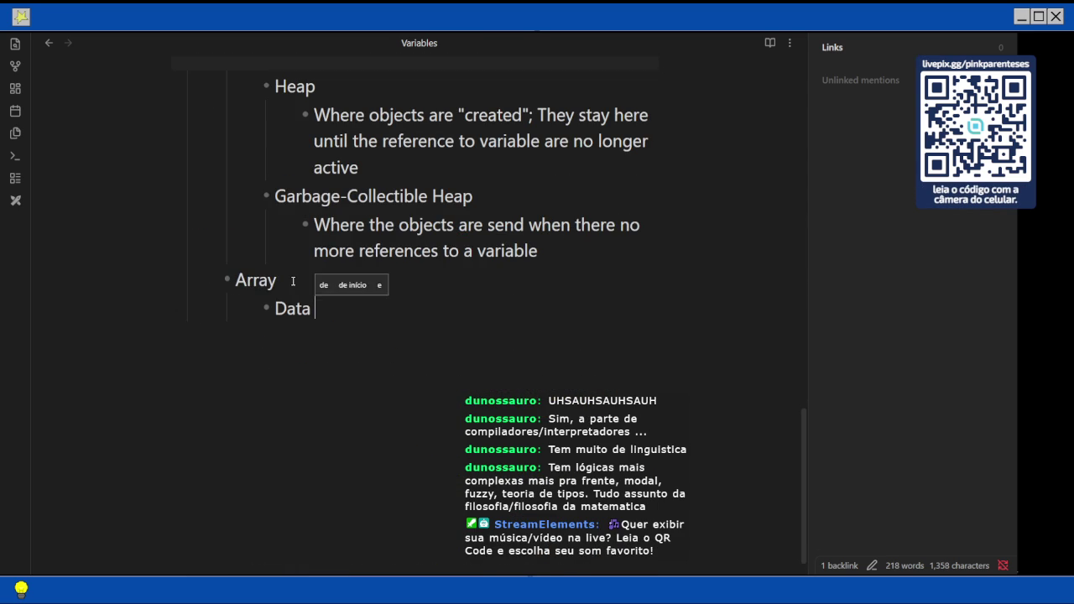
key(BackSpace)
text(trucutes)
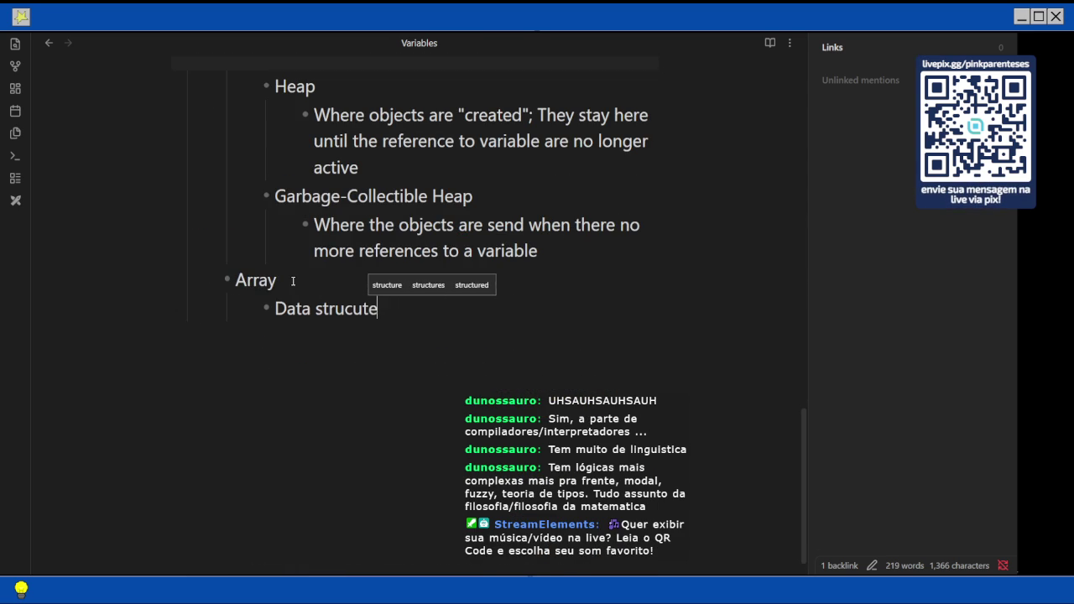
click(276, 280)
text((s)
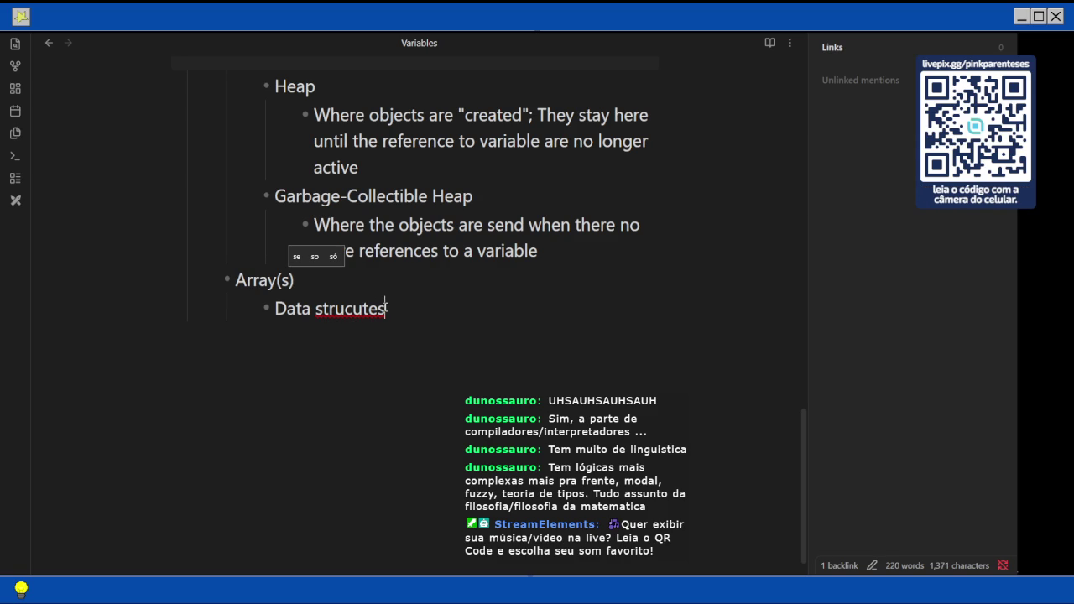
key(BackSpace)
key(BackSpace)
text(ures)
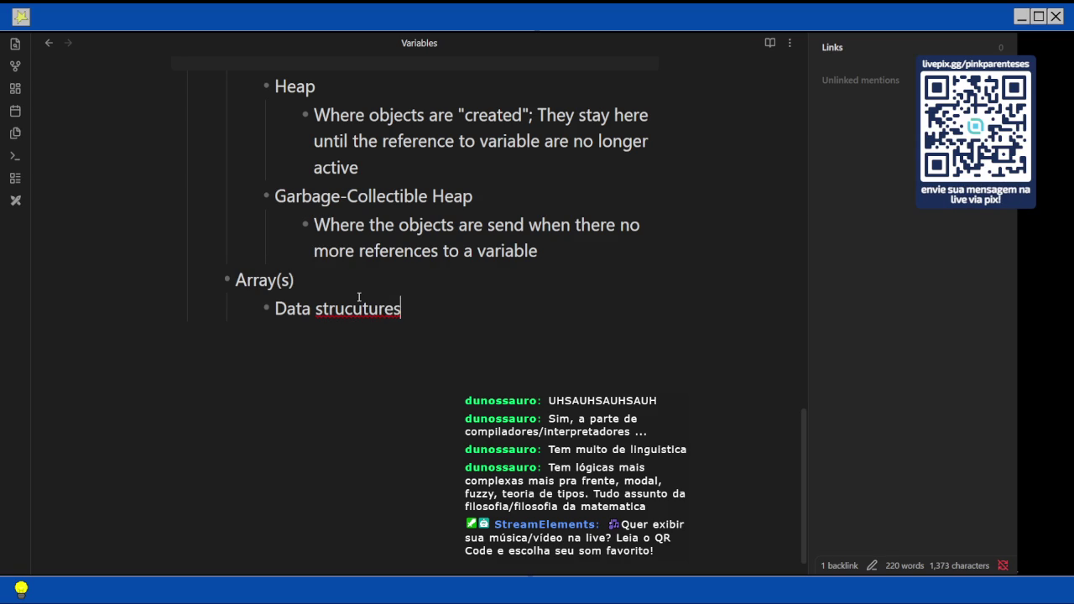
key(BackSpace)
key(BackSpace)
key(BackSpace)
key(BackSpace)
key(BackSpace)
key(BackSpace)
text(tures)
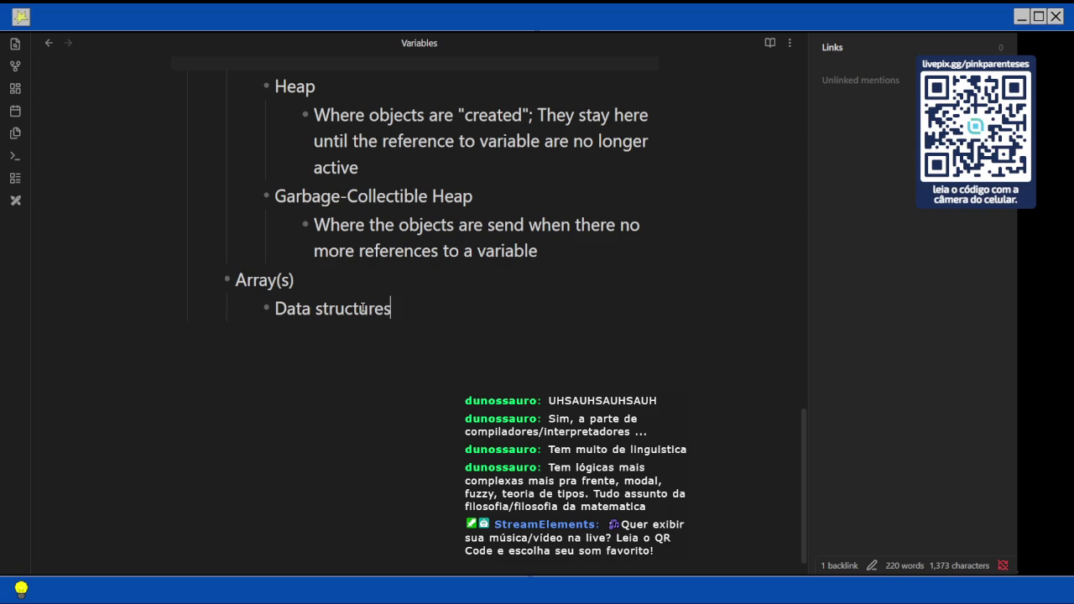
text( that can b)
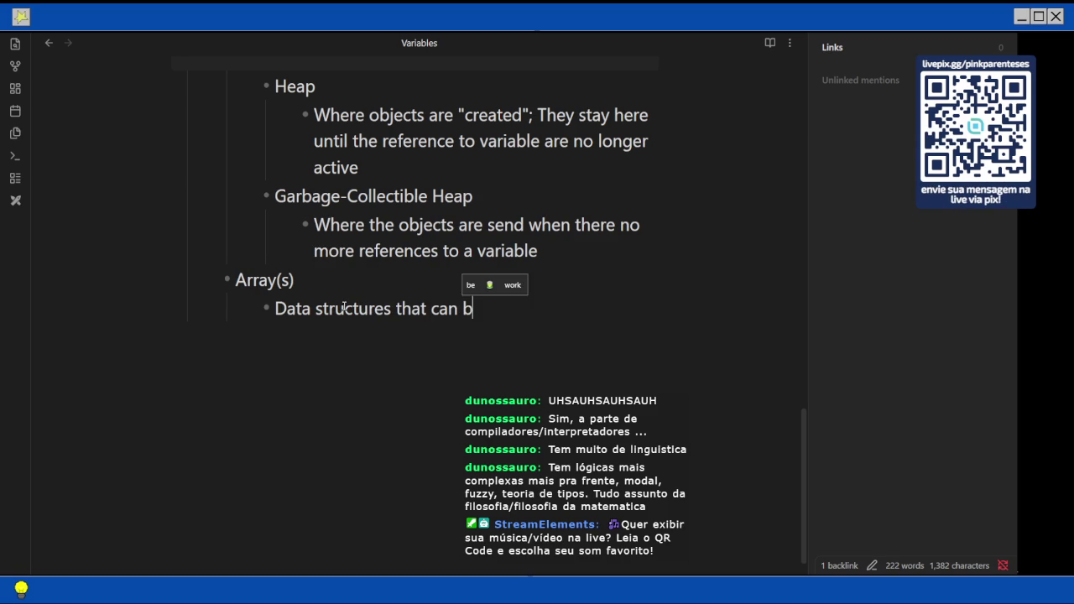
text(e store)
Add a 'Primitive type variables' sub-bullet and end the store line with 'mutiple:'.
key(Return)
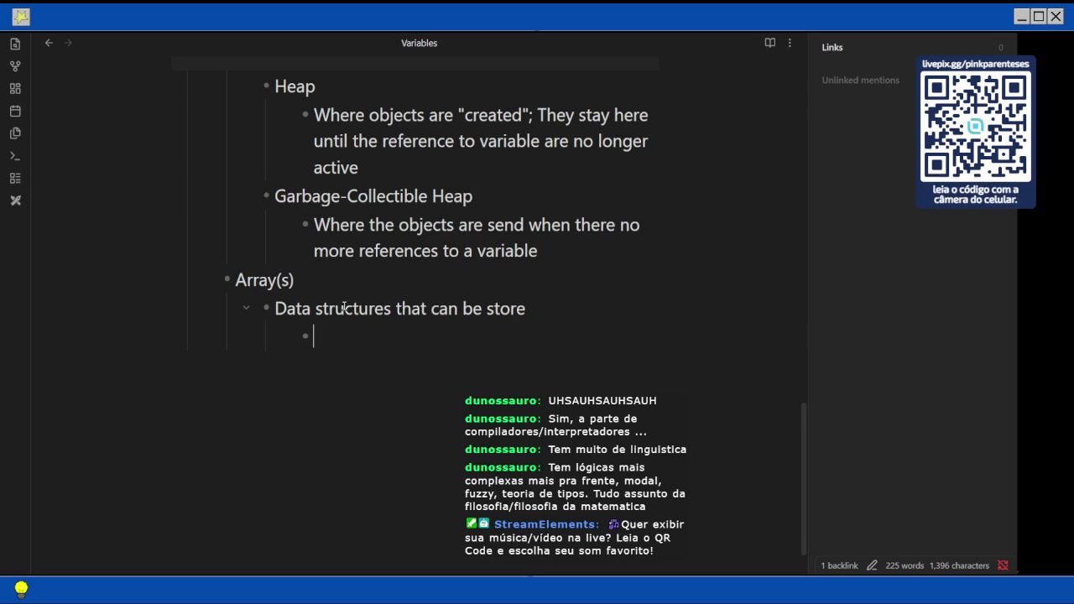
text(fm)
key(BackSpace)
key(BackSpace)
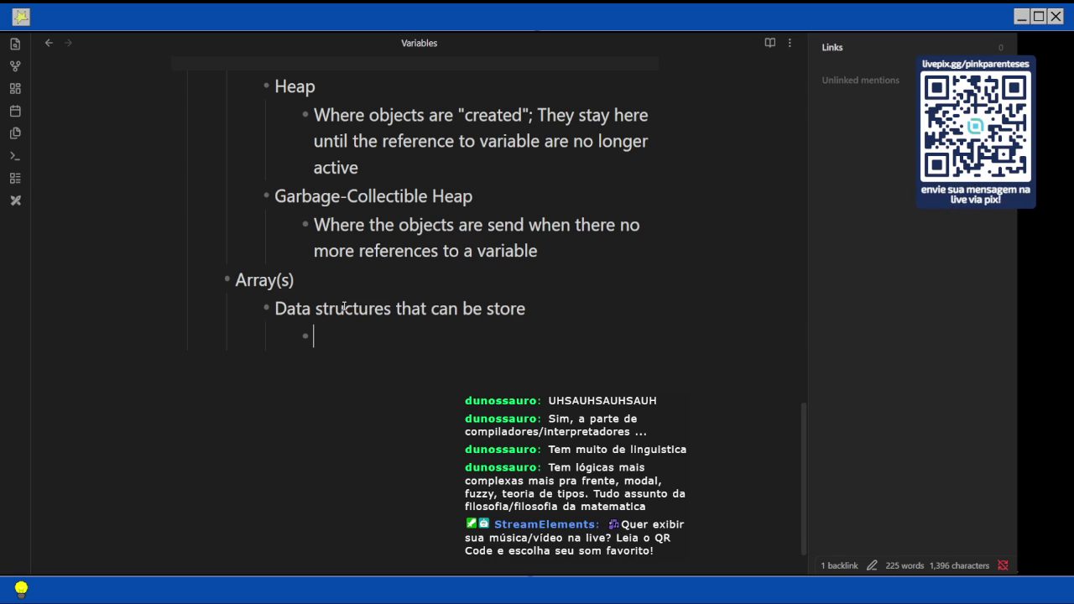
text(mul)
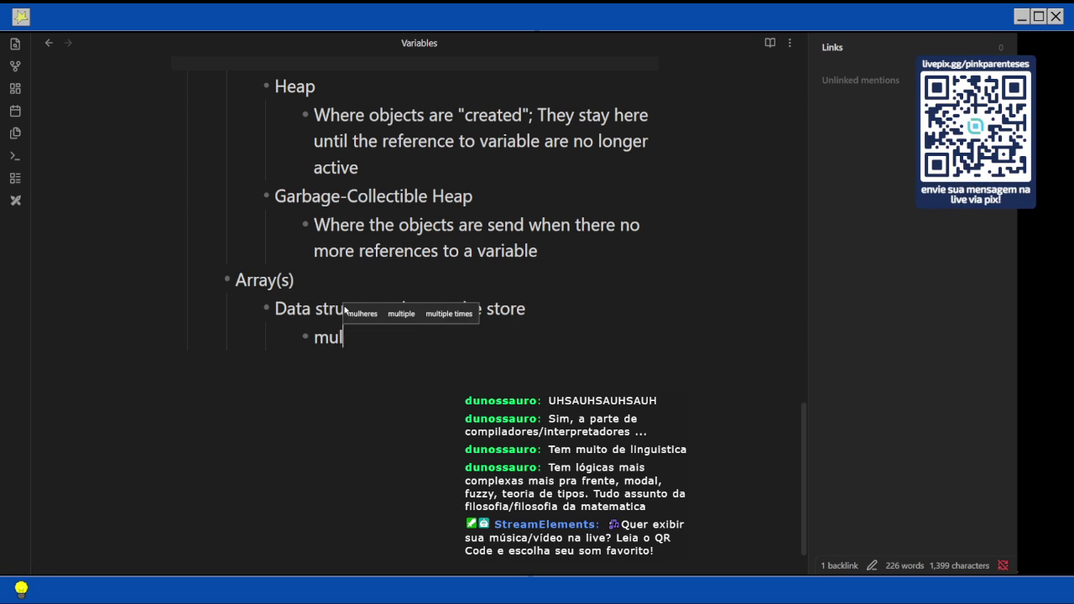
key(BackSpace)
key(BackSpace)
key(BackSpace)
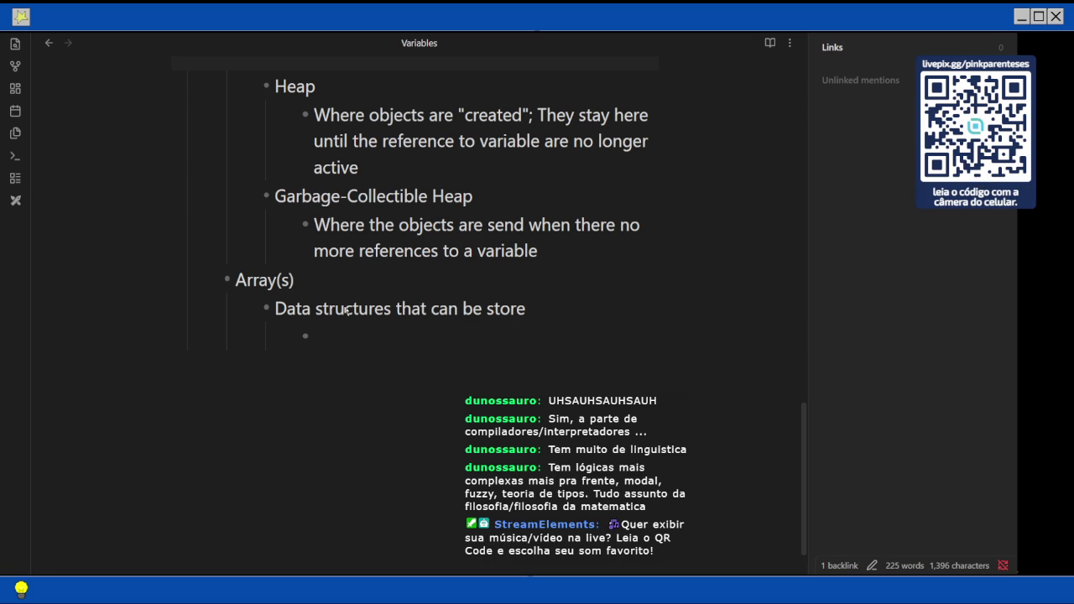
text(pri)
key(BackSpace)
key(BackSpace)
key(BackSpace)
text(Primi)
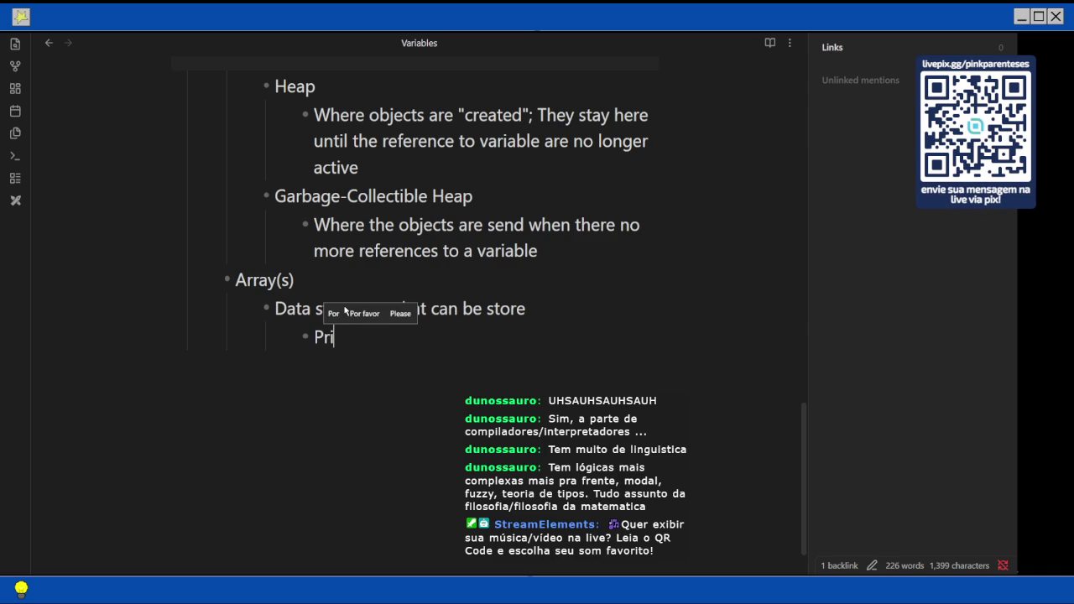
text(tive type va)
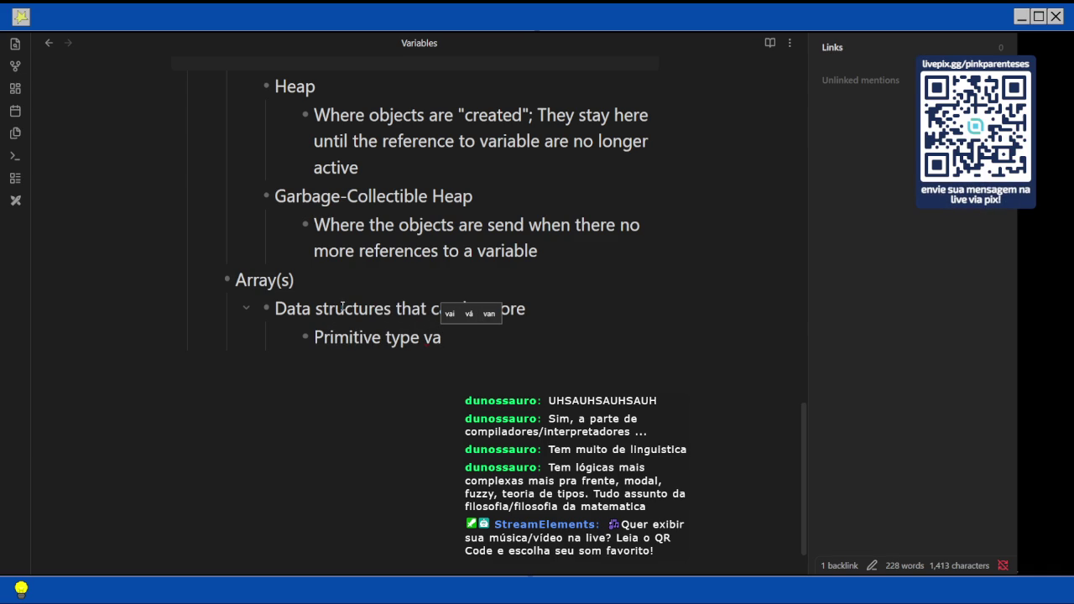
text(ribale)
key(BackSpace)
key(BackSpace)
text(bles)
key(Up)
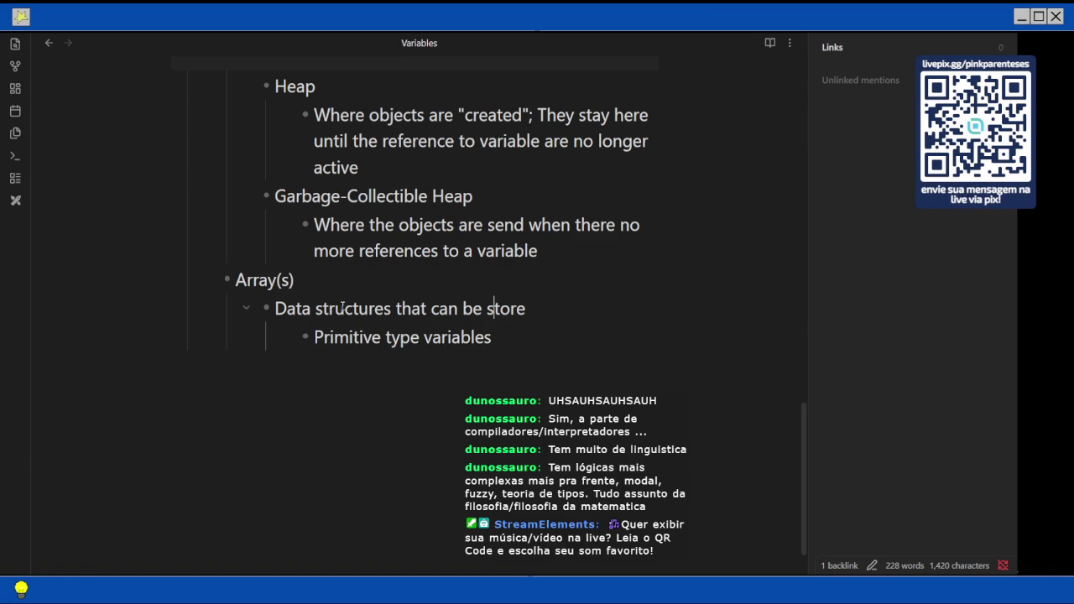
key(End)
text(mutiple:)
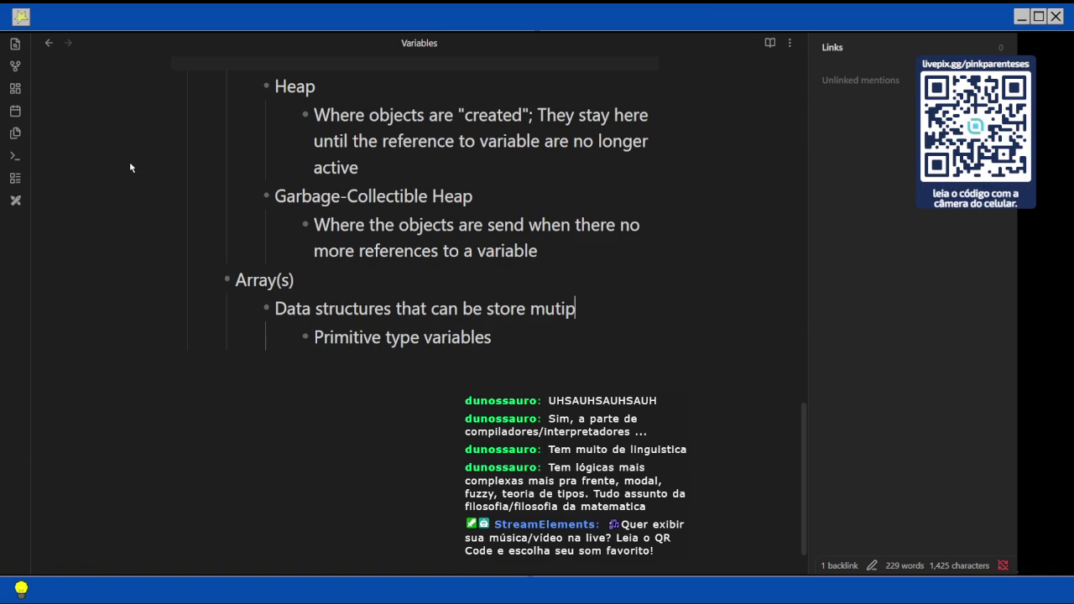
Add a 'Reference type variables' bullet and a nested empty bullet under Primitive type variables.
key(Return)
text(Reference type variable)
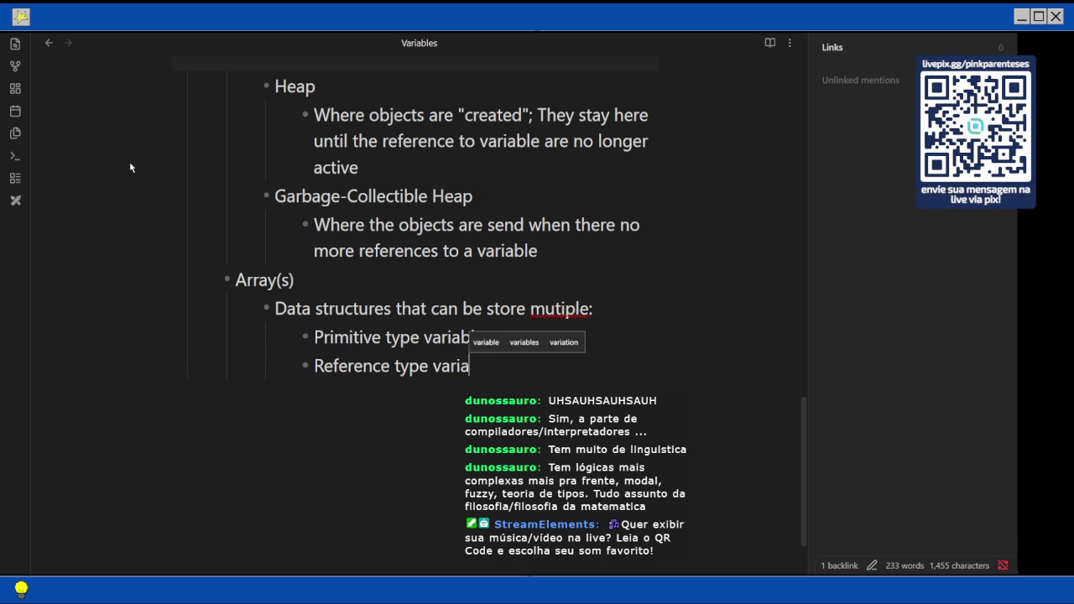
text(s)
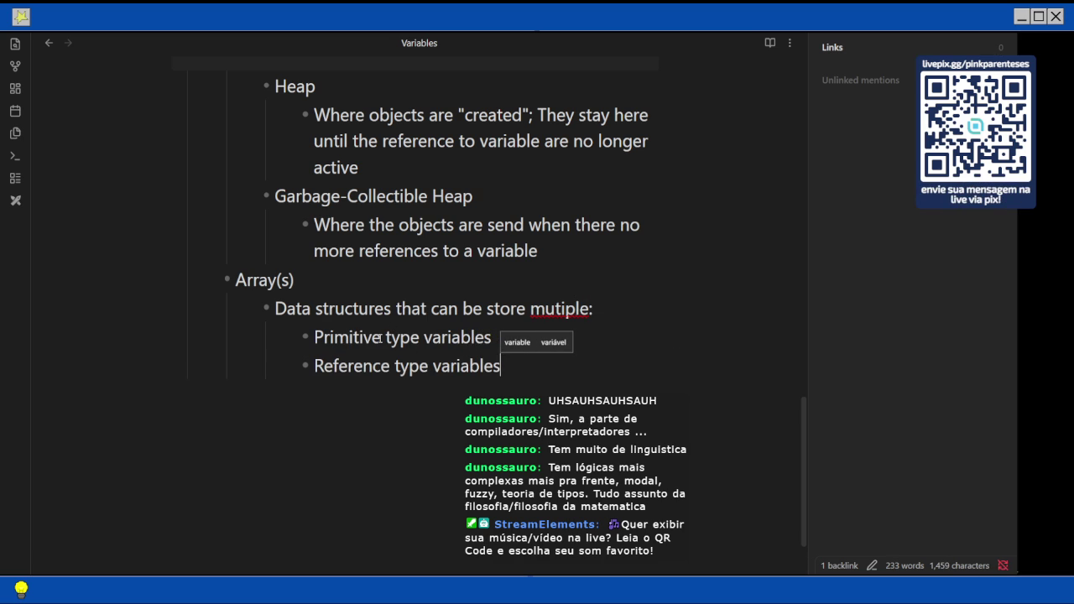
key(Escape)
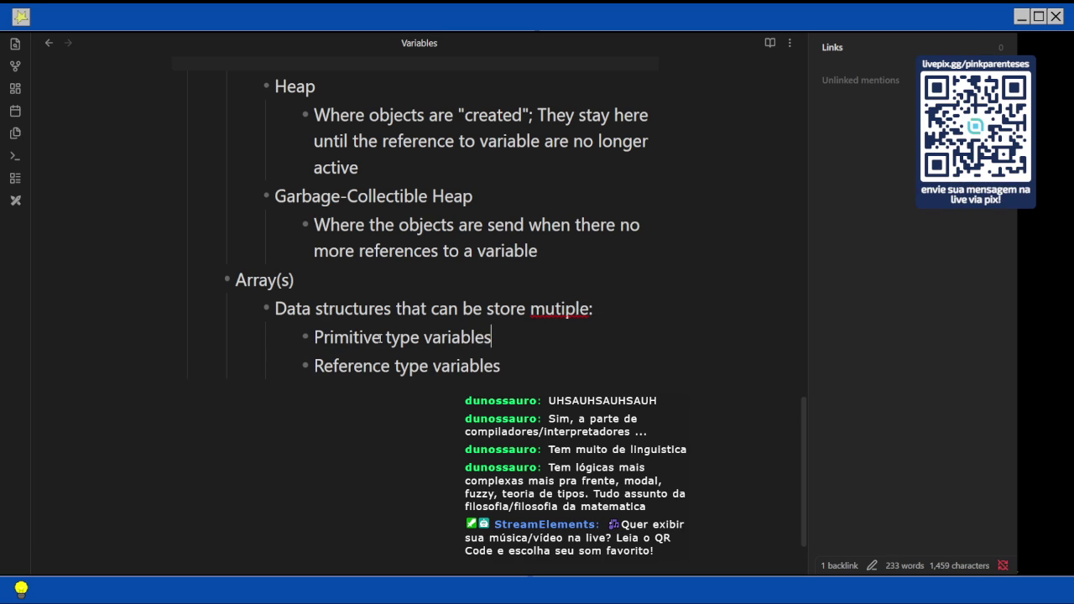
key(Return)
key(Tab)
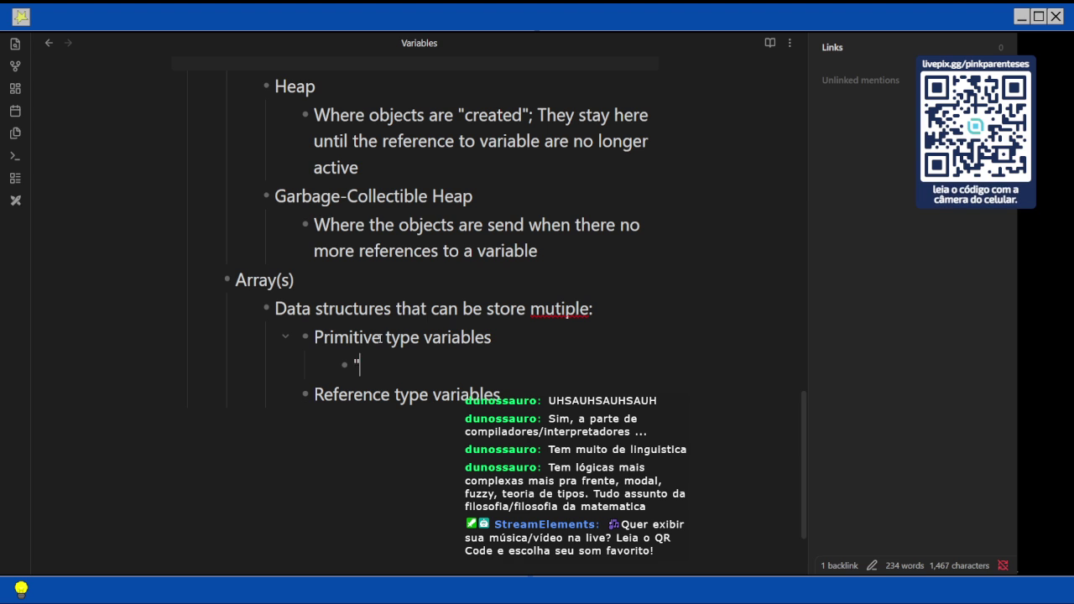
Insert a Java code block containing 'int[] nums = {1,2,3};' under Primitive type variables.
text(``)
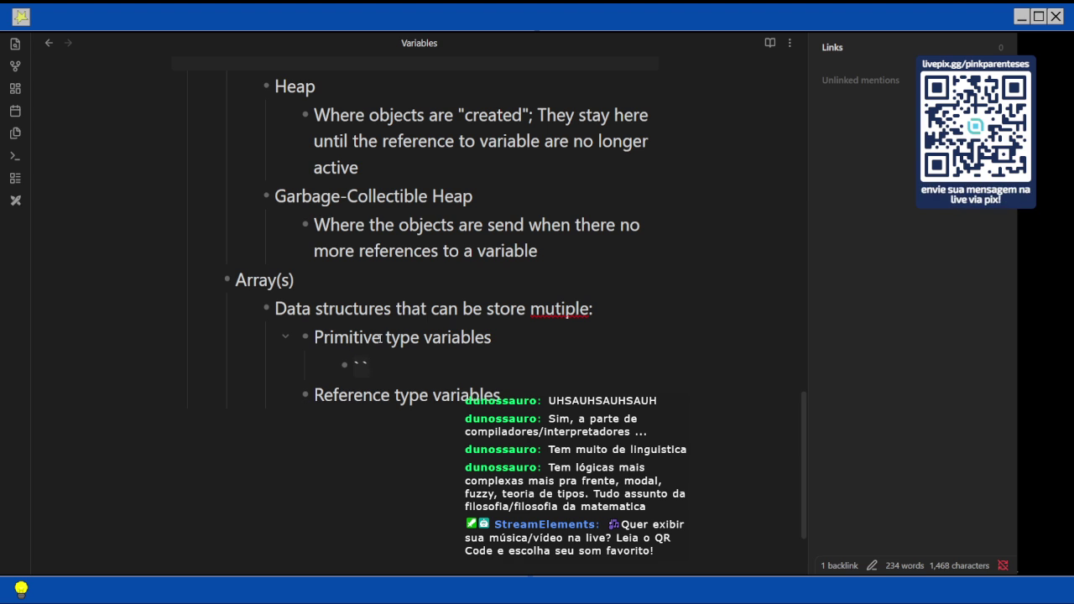
text(`)
key(BackSpace)
text(java)
key(Escape)
key(Left)
key(Left)
key(Left)
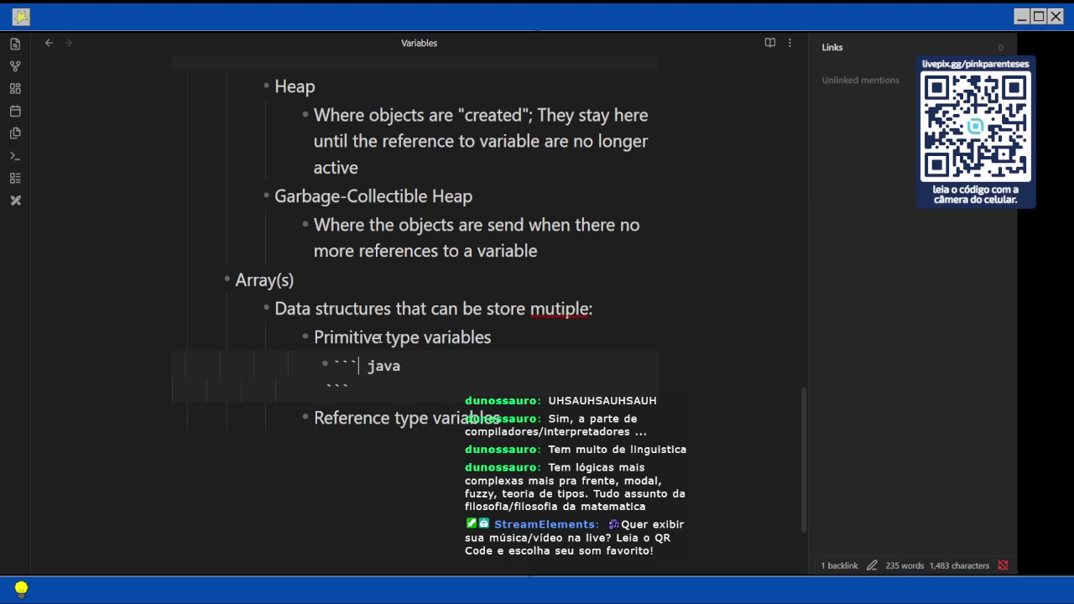
key(Down)
key(Down)
key(Up)
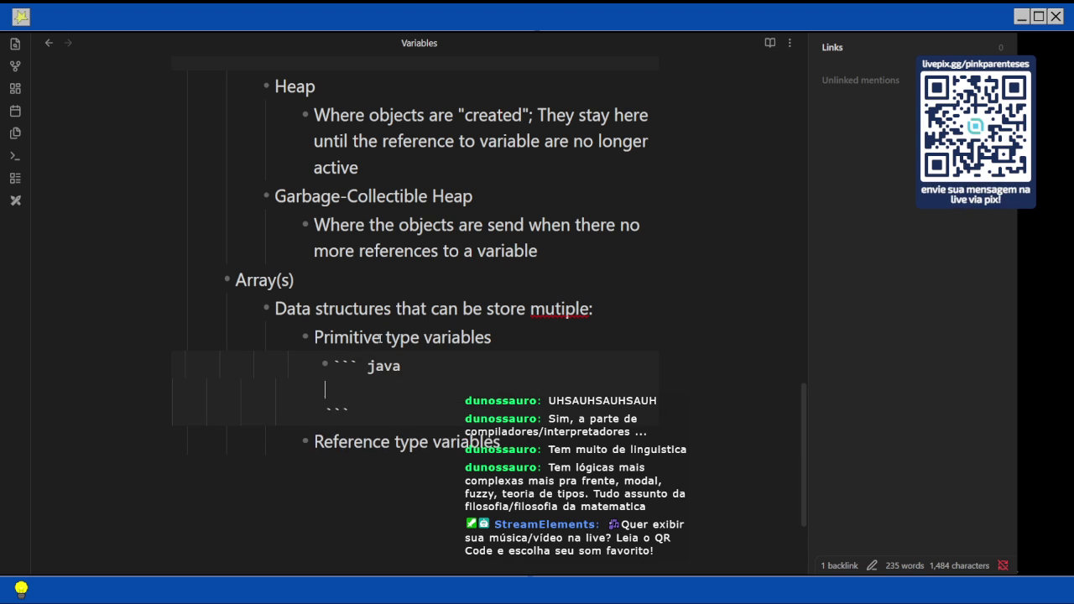
text(int[] )
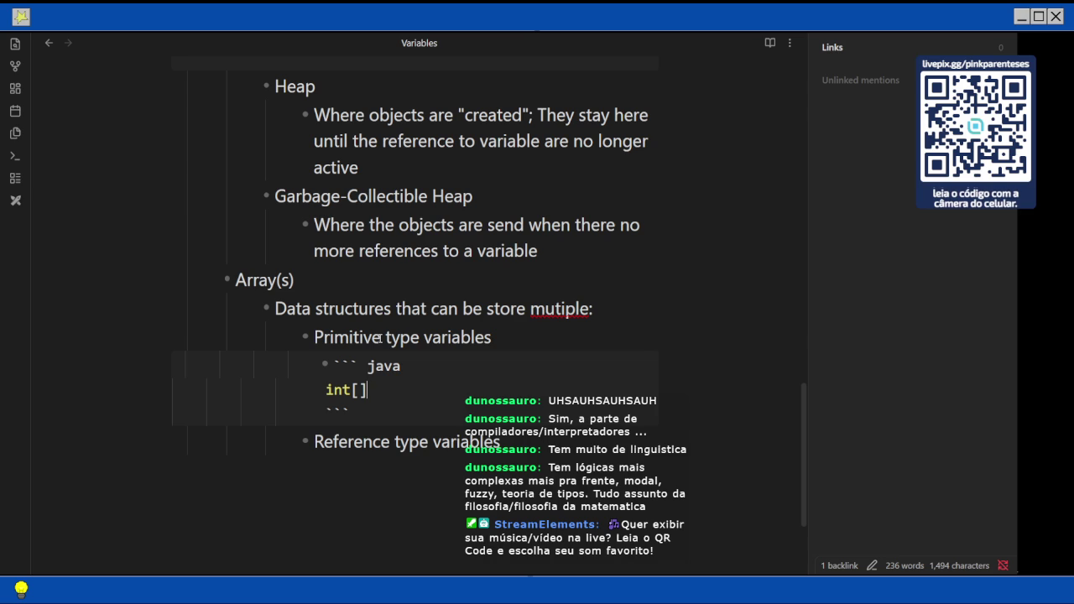
text(nums = )
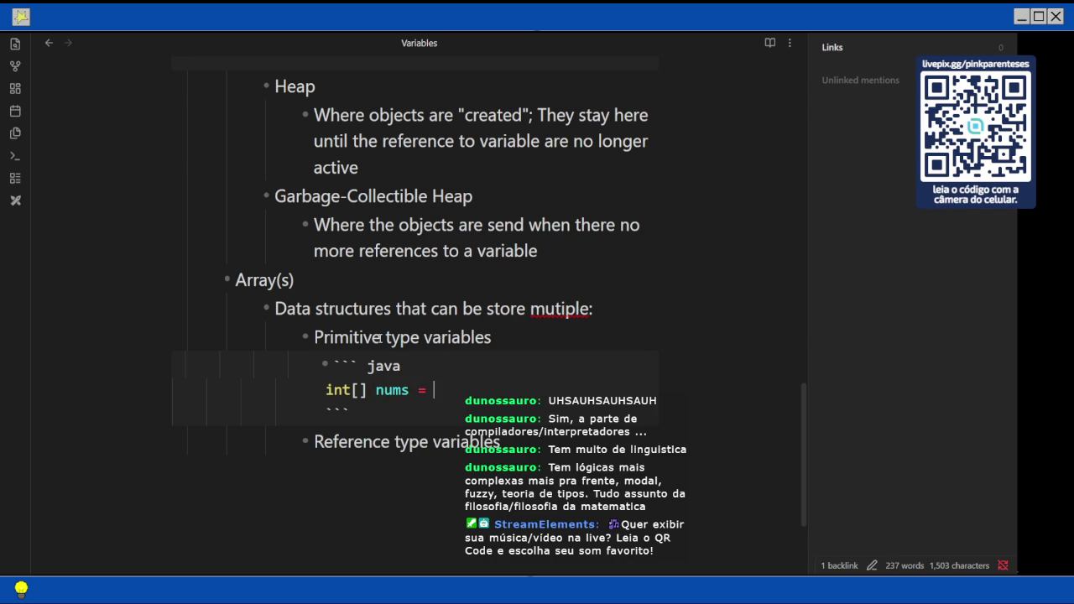
text({1,2,3})
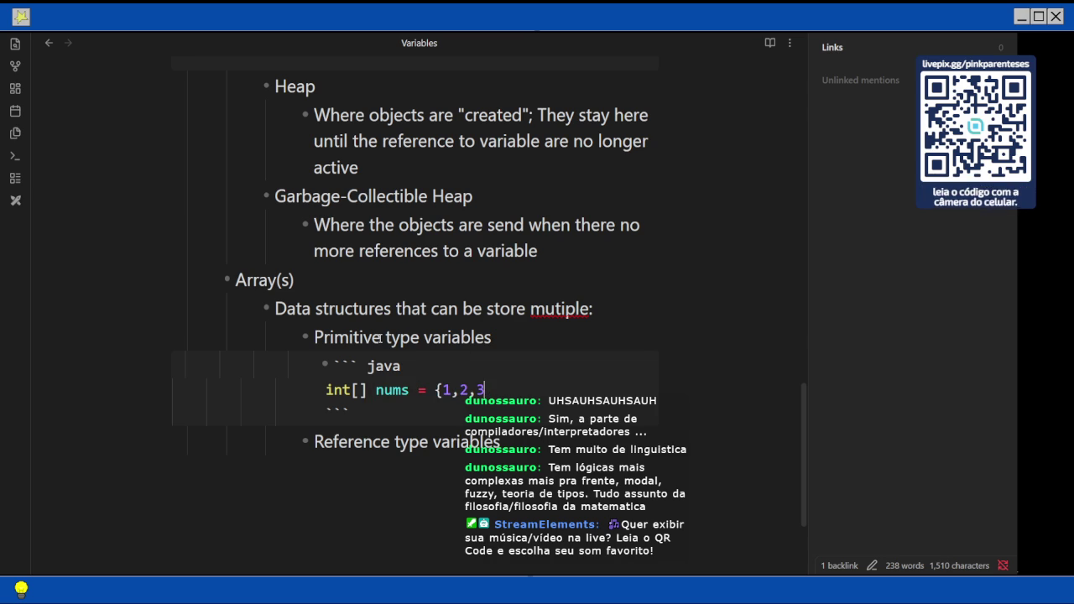
text(;)
Start a nested bullet under Reference type variables.
key(Down)
key(Down)
key(Return)
key(Tab)
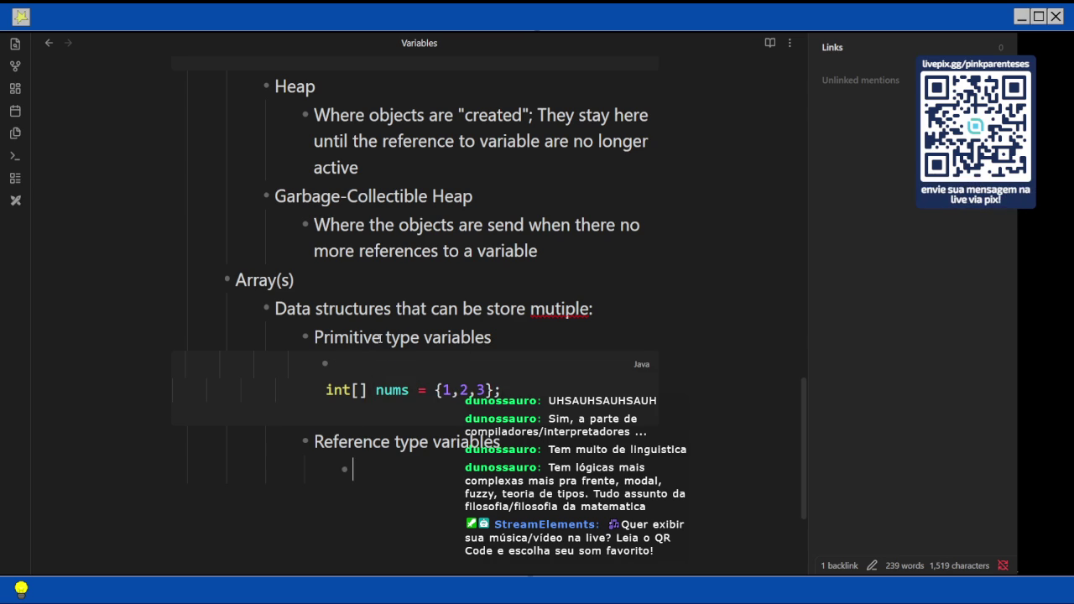
Add a Java block with 'Dog[] myDogs = {}' under Reference type variables, then return to the PDF.
text(``)
scroll(380, 337, down, 3)
text(``)
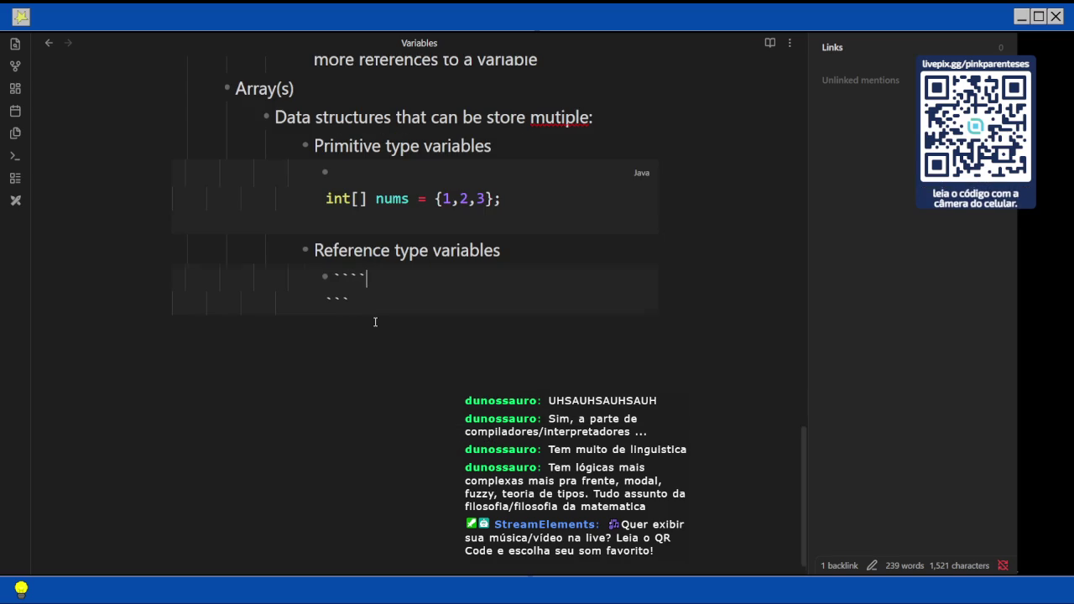
key(BackSpace)
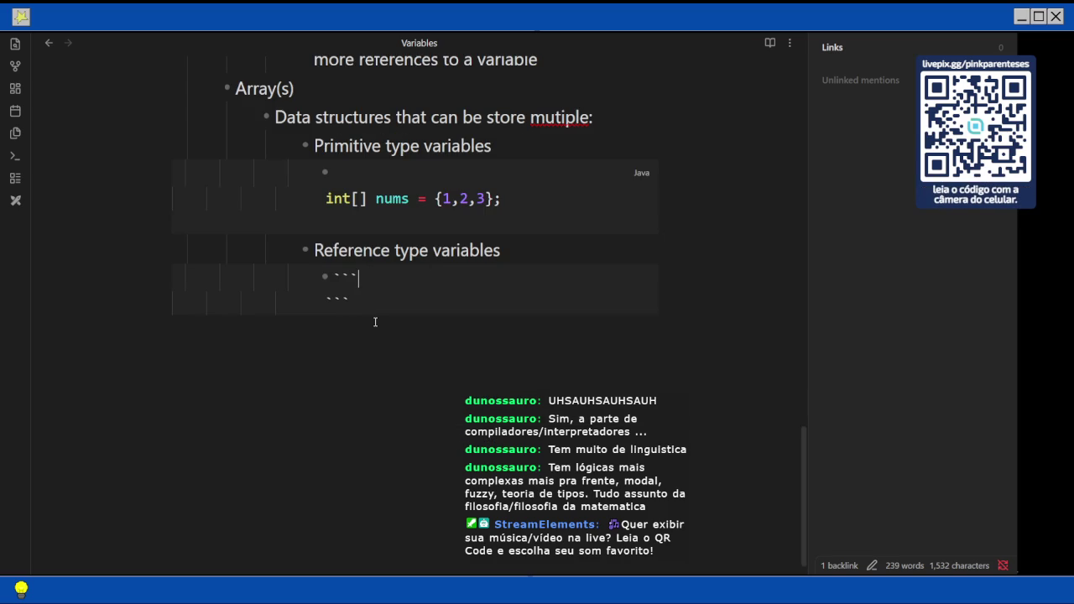
text(java)
key(Return)
text(Dog[] d)
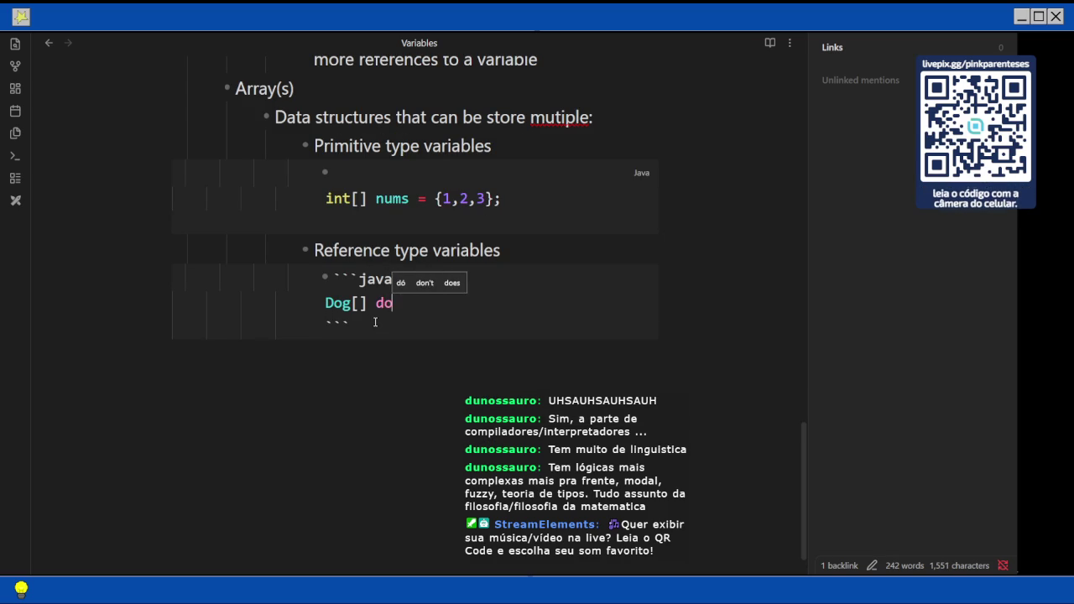
key(BackSpace)
text(myDogs )
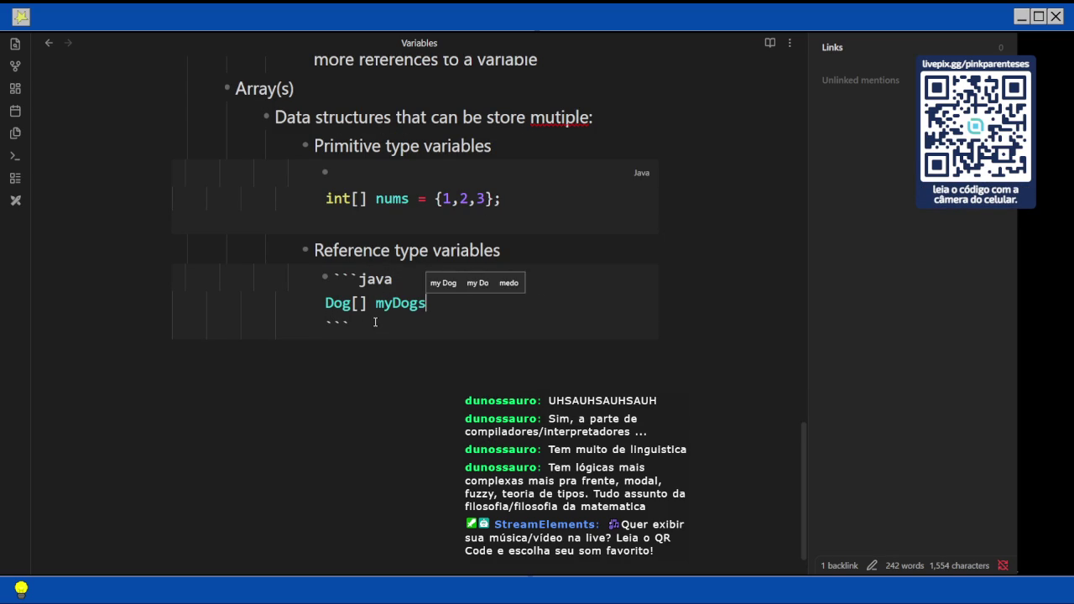
text(=)
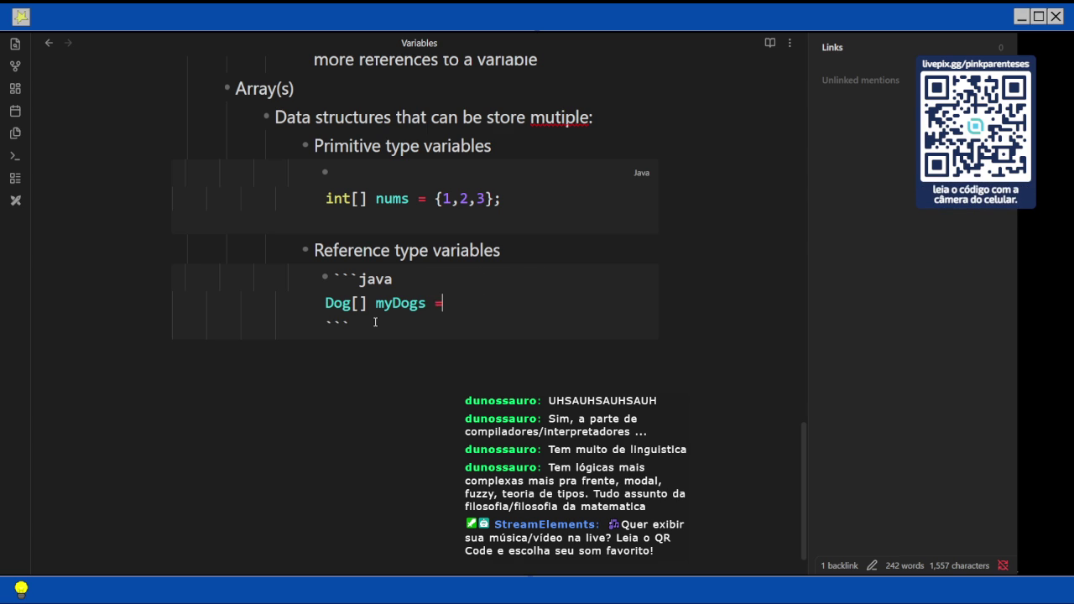
text({})
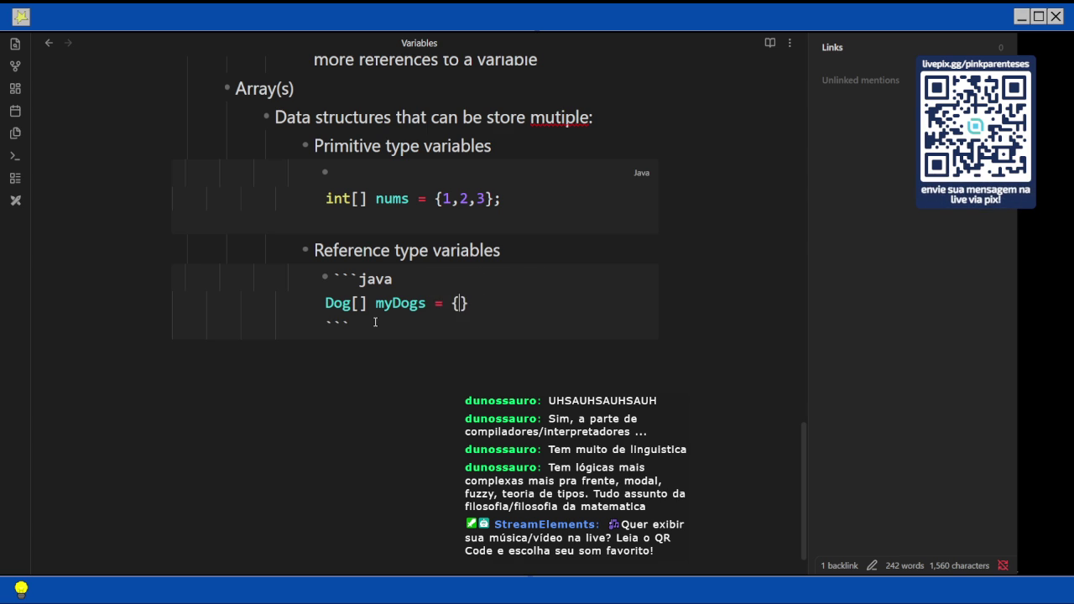
key(alt+Tab)
scroll(507, 321, down, 3)
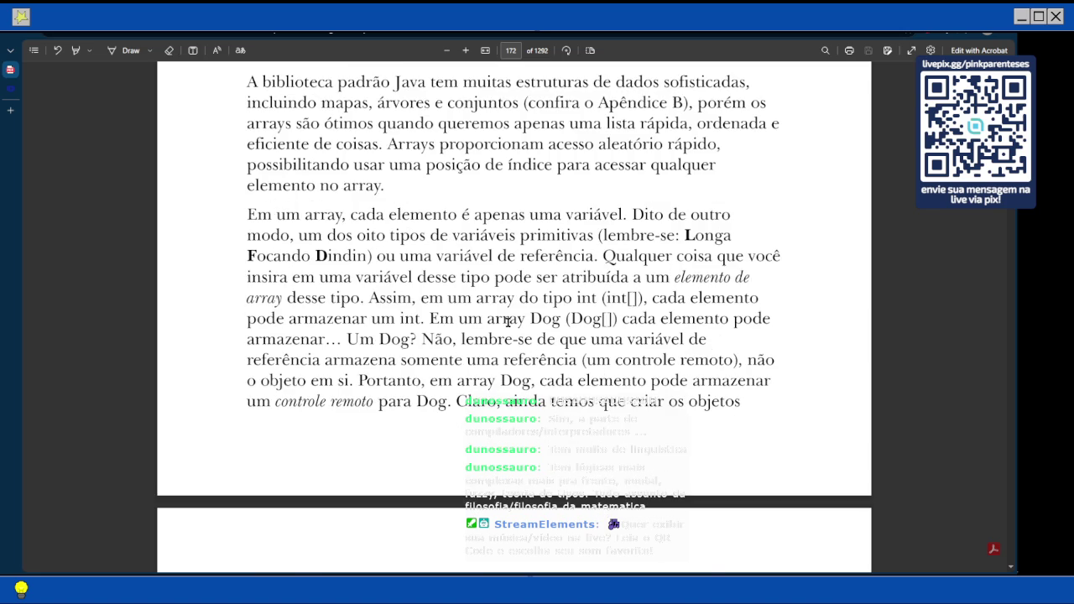
Read the int[] nums example from page 172 to 173, then return to Obsidian.
scroll(507, 323, down, 3)
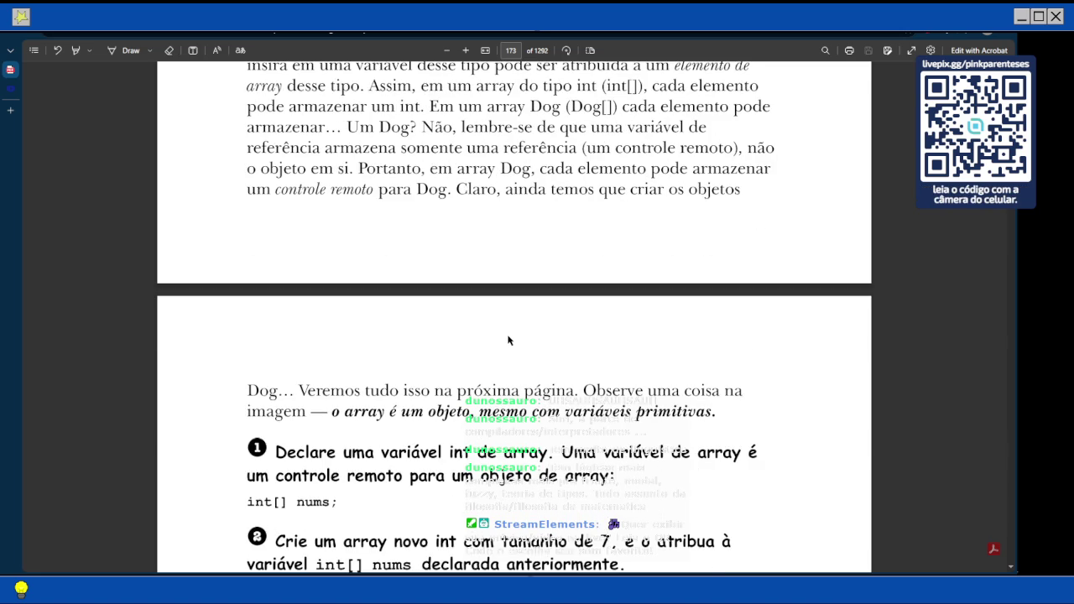
scroll(509, 334, down, 2)
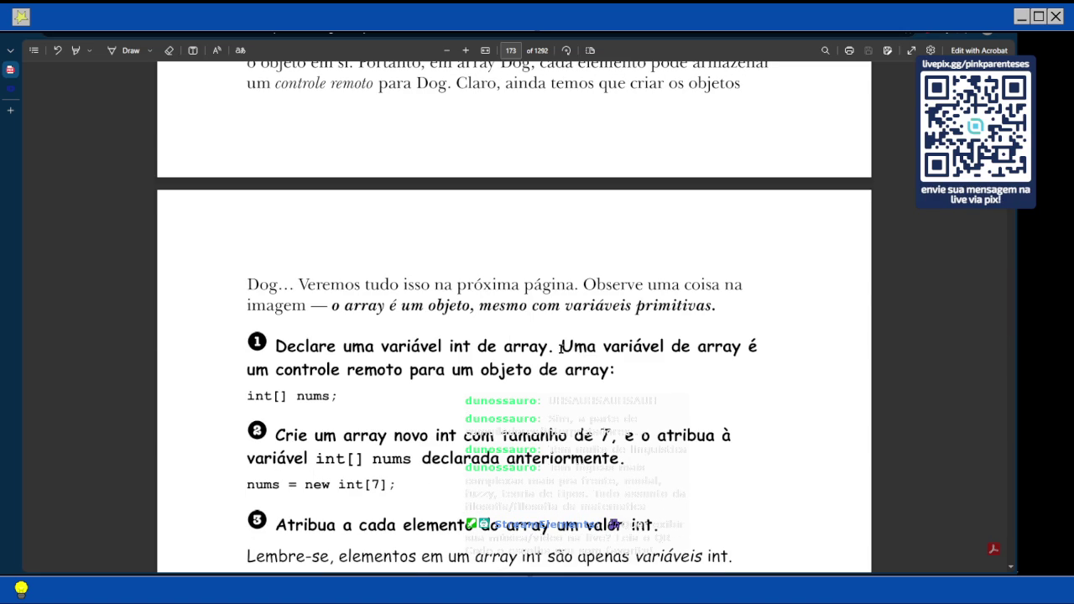
scroll(561, 349, down, 1)
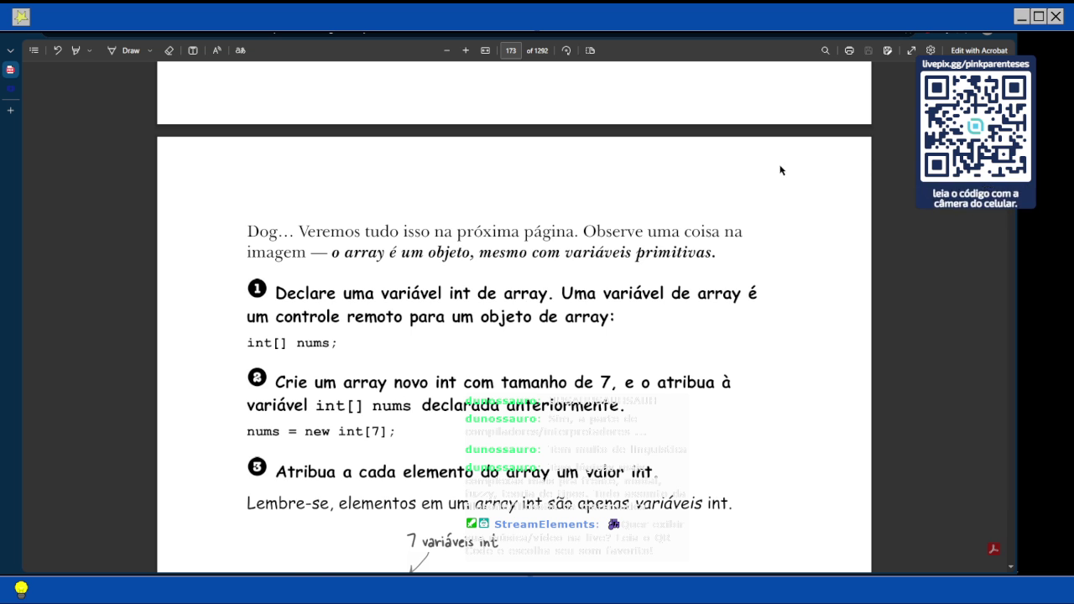
scroll(777, 171, down, 2)
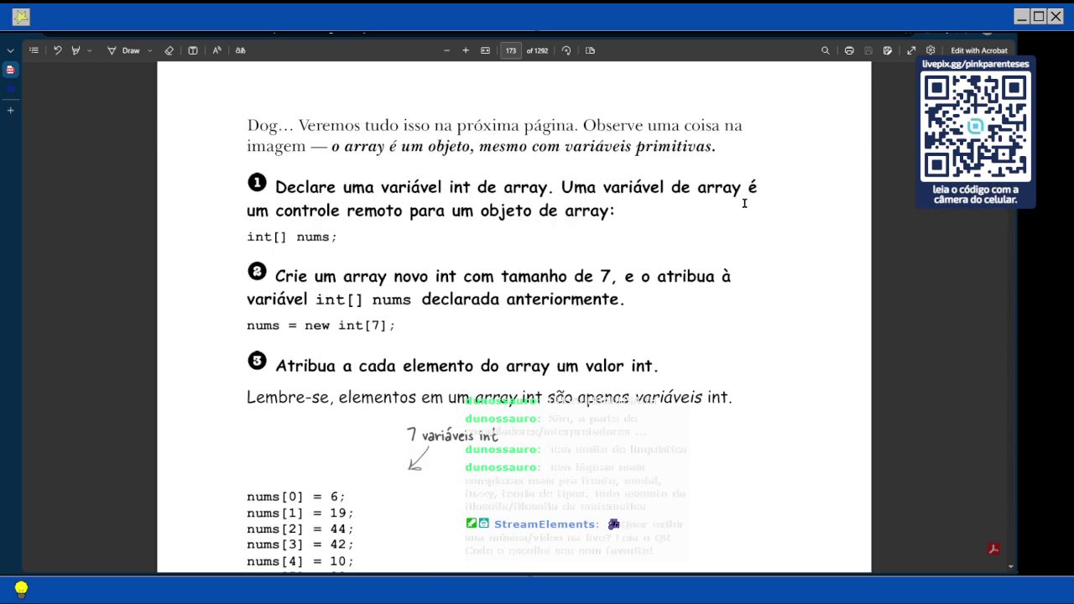
scroll(538, 337, down, 3)
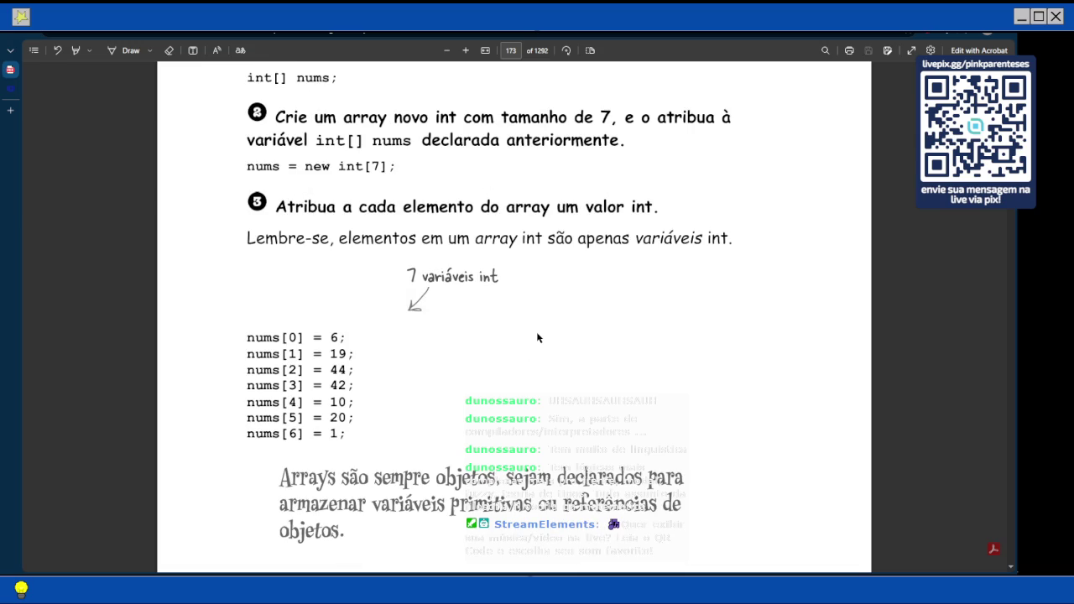
scroll(538, 337, up, 2)
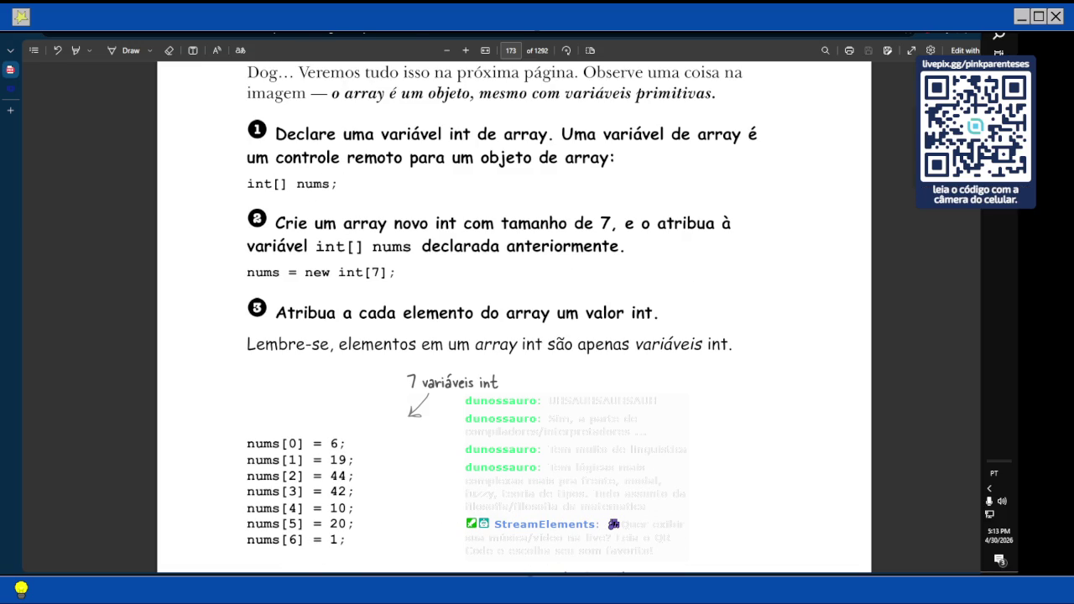
key(alt+Tab)
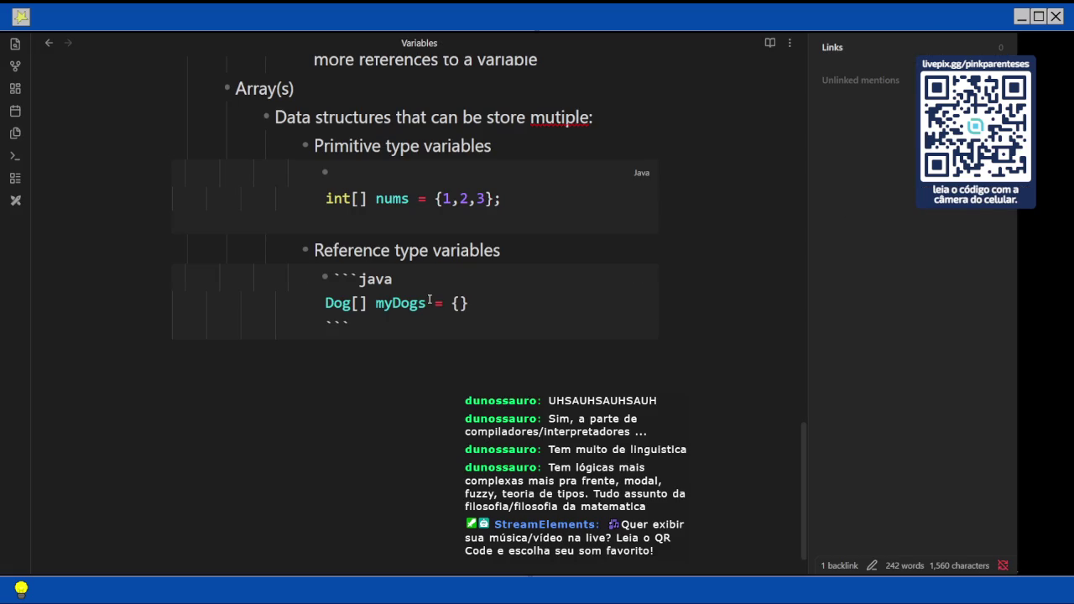
Append '/Objects' after 'Data structures' in the Array(s) bullet.
click(399, 267)
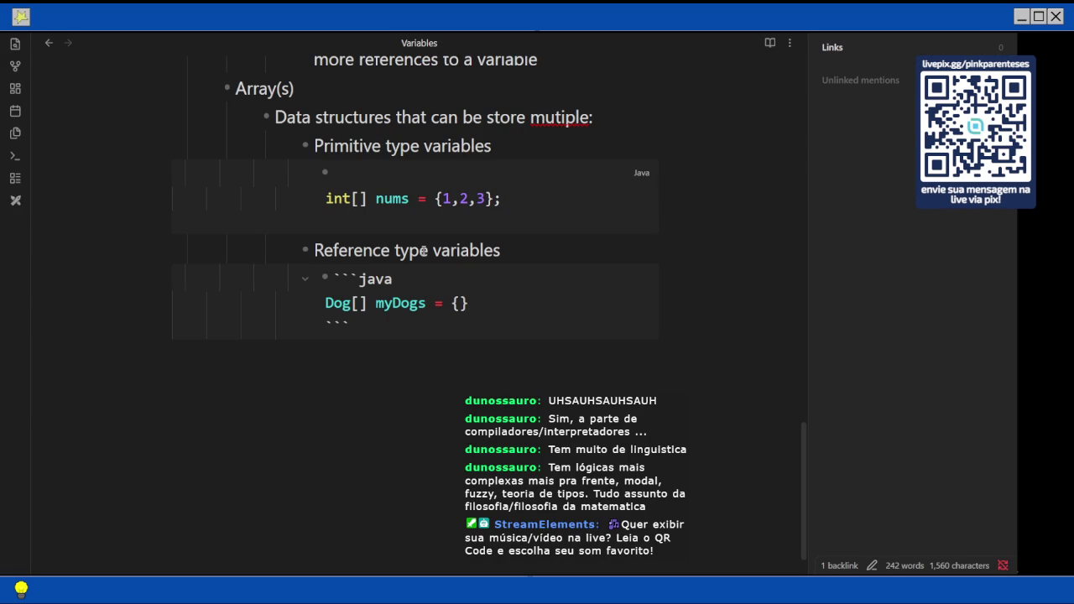
click(425, 303)
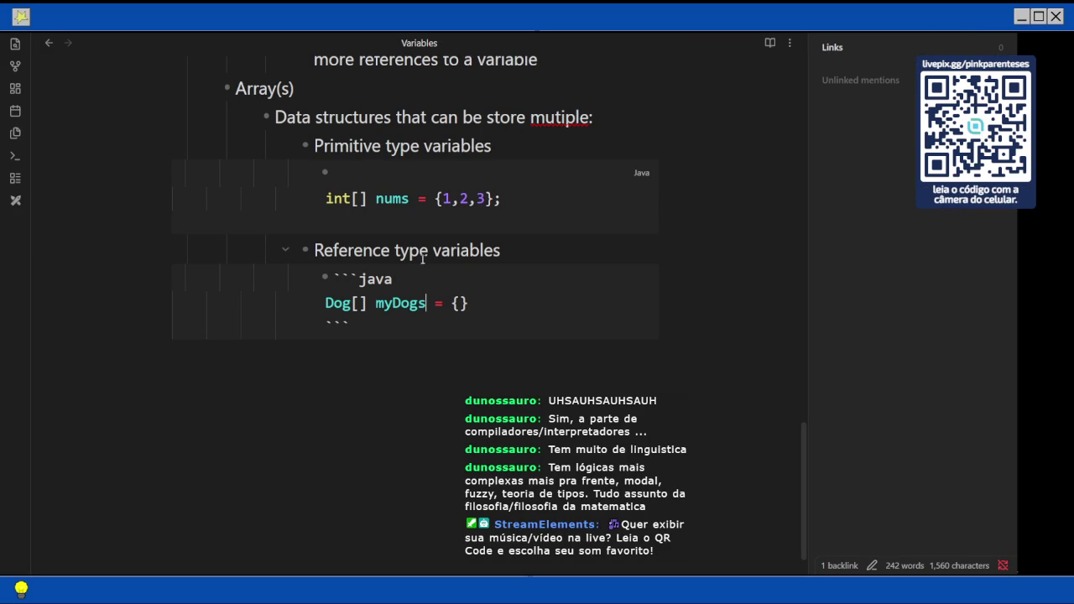
scroll(443, 231, up, 3)
click(391, 276)
text(/)
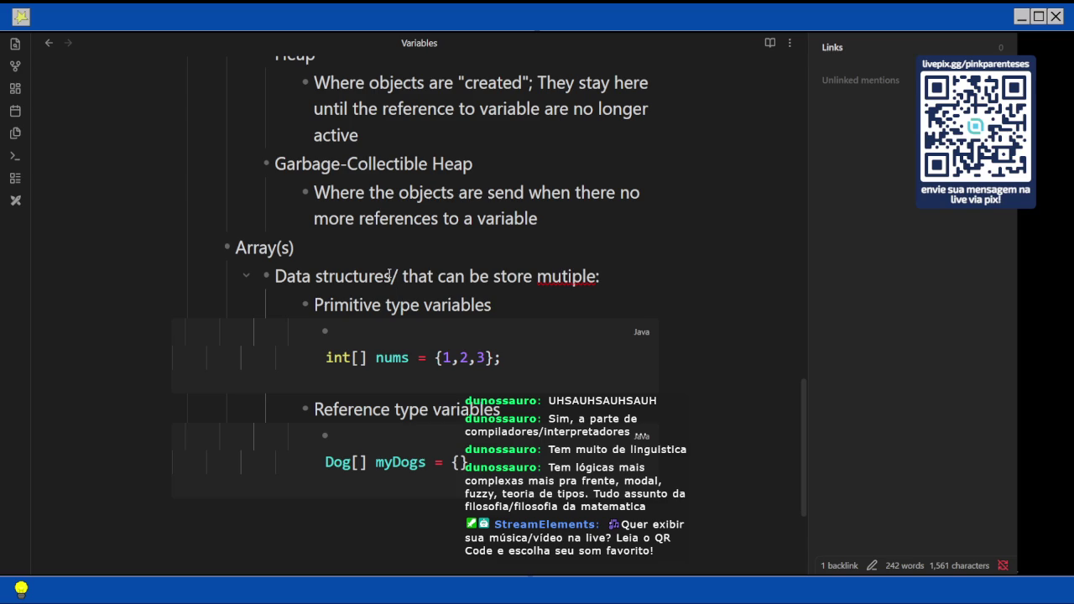
text(Objects)
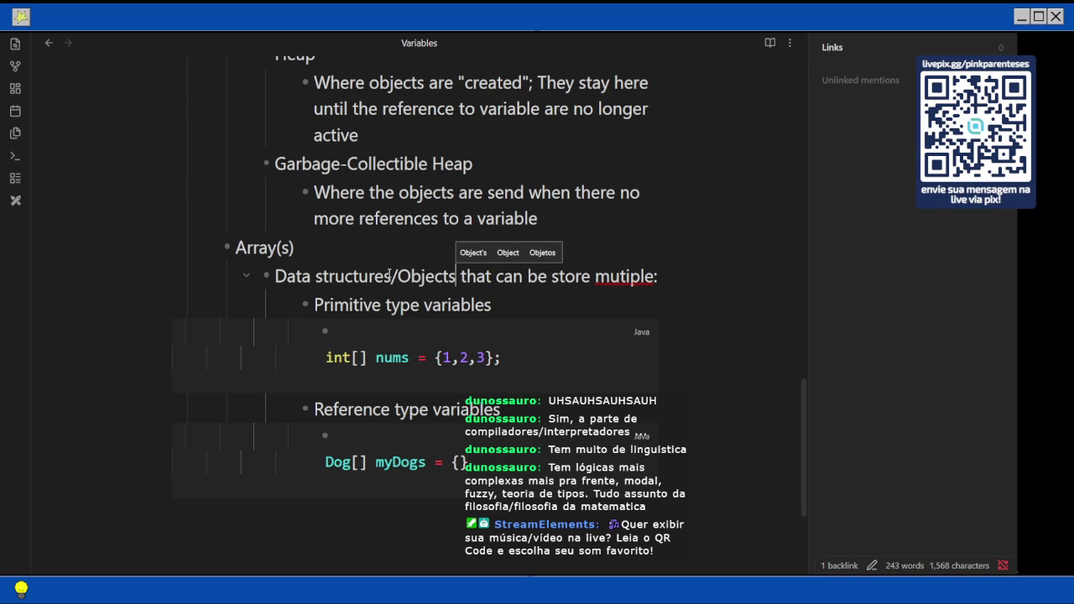
Correct 'mutiple' to 'multiple' and end the Dog[] myDogs line with a semicolon.
right_click(622, 280)
click(660, 295)
scroll(659, 298, down, 3)
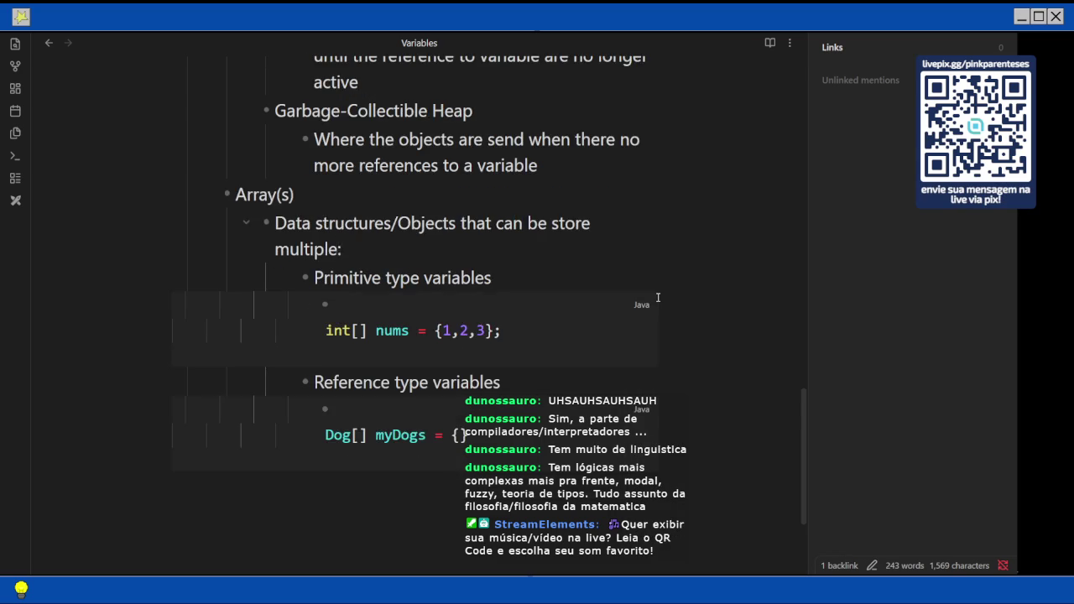
click(472, 332)
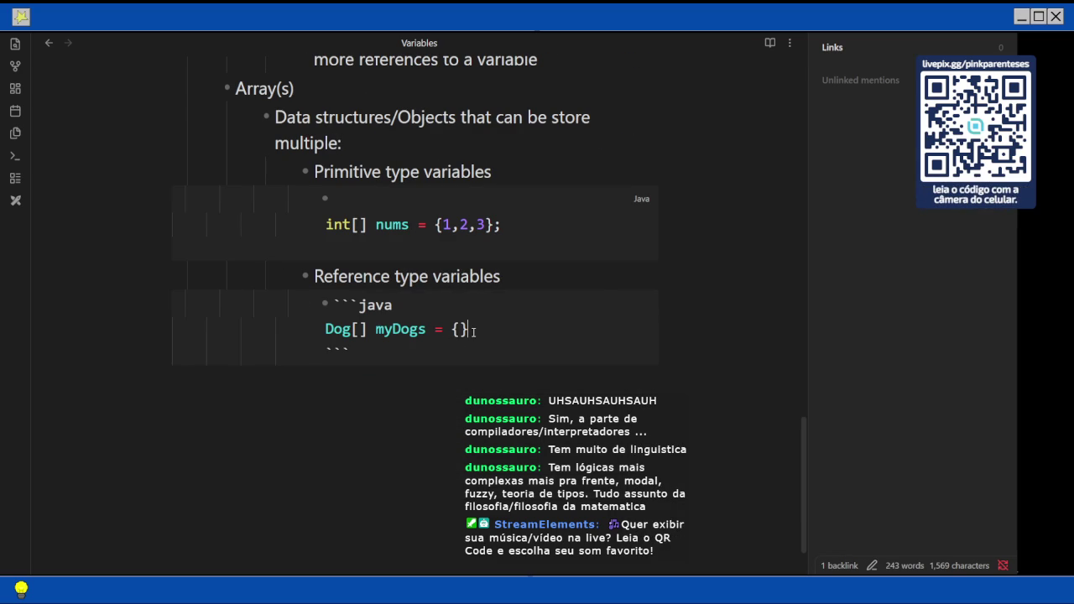
text(;)
Declare 'Dog dog1 = new Dog();' and a copied 'Dog dog2 = new Dog();' above the myDogs line.
click(405, 309)
key(Return)
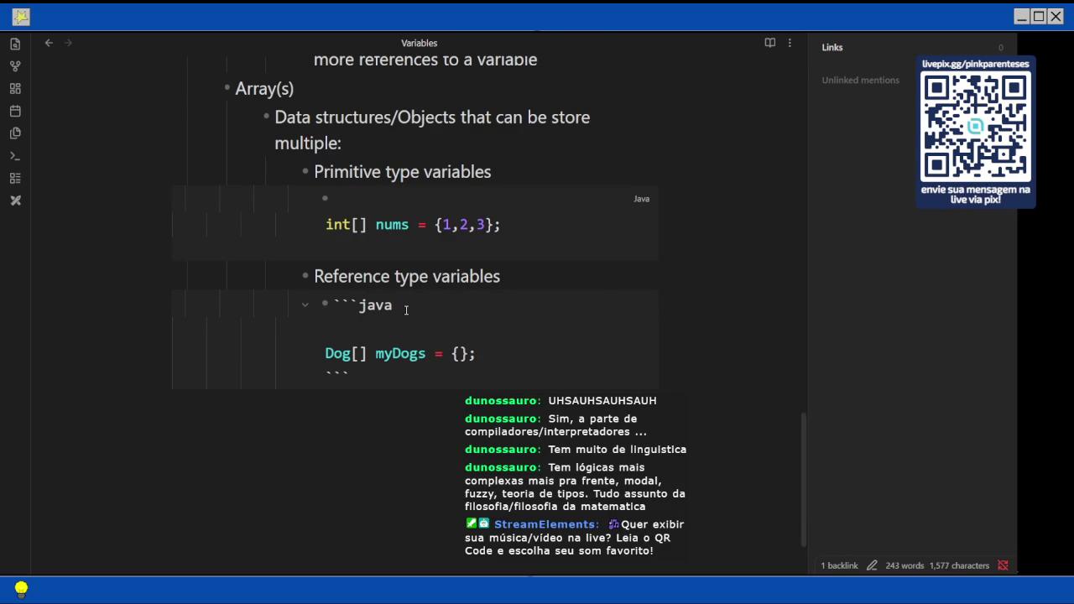
text(Dog dog1 = new )
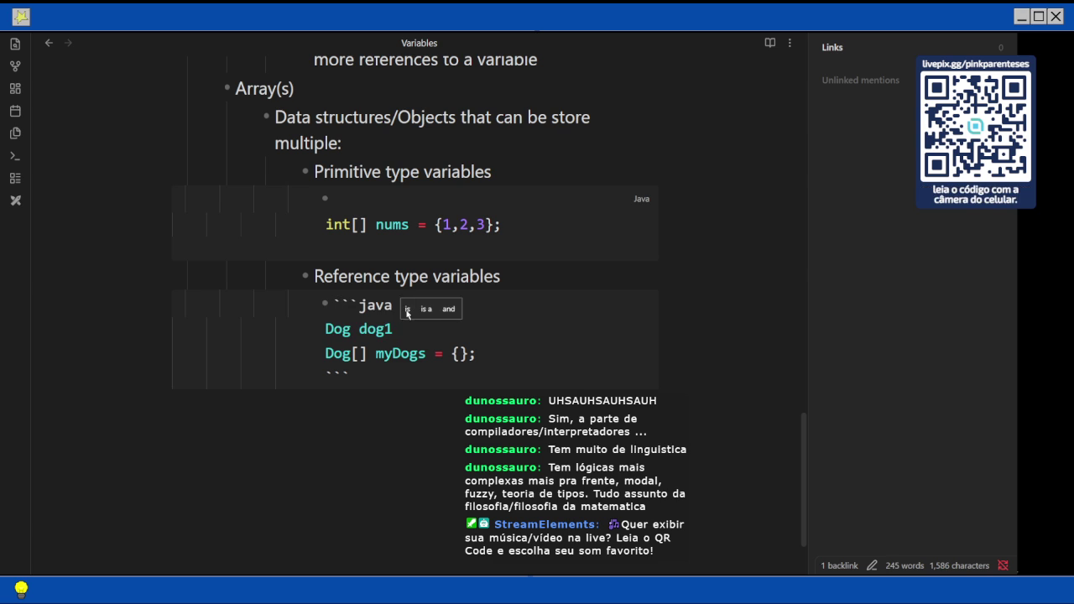
text(Dog();)
key(shift+Home)
key(ctrl+c)
key(End)
key(Return)
key(ctrl+v)
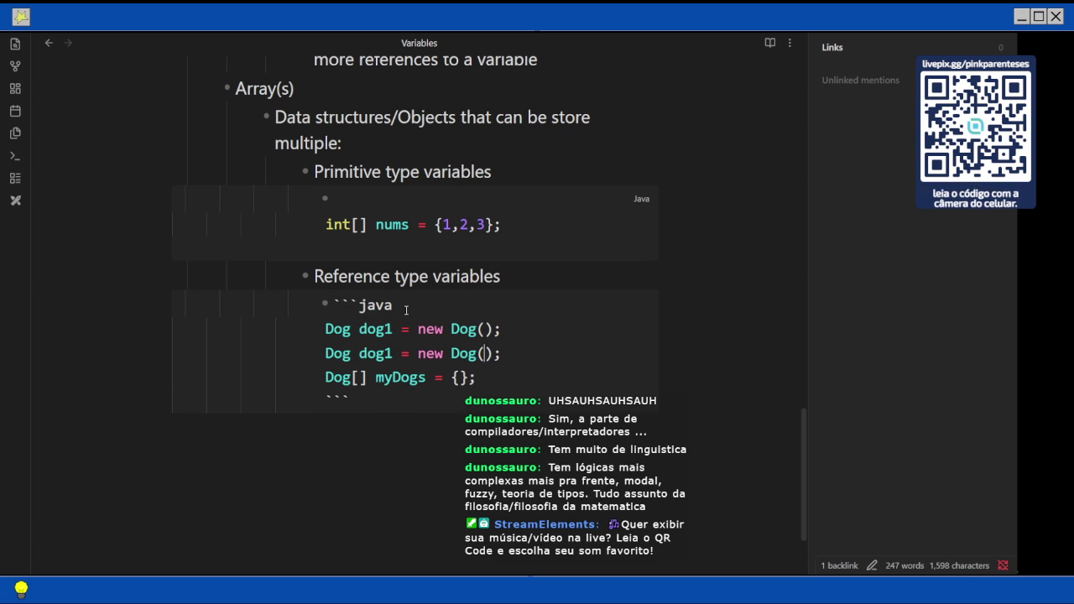
key(Left)
key(Left)
key(Delete)
text(2)
key(Down)
Fill the myDogs braces with 'dog1, dog2', then return to the Java textbook PDF.
key(Right)
key(Right)
key(Right)
text(dg)
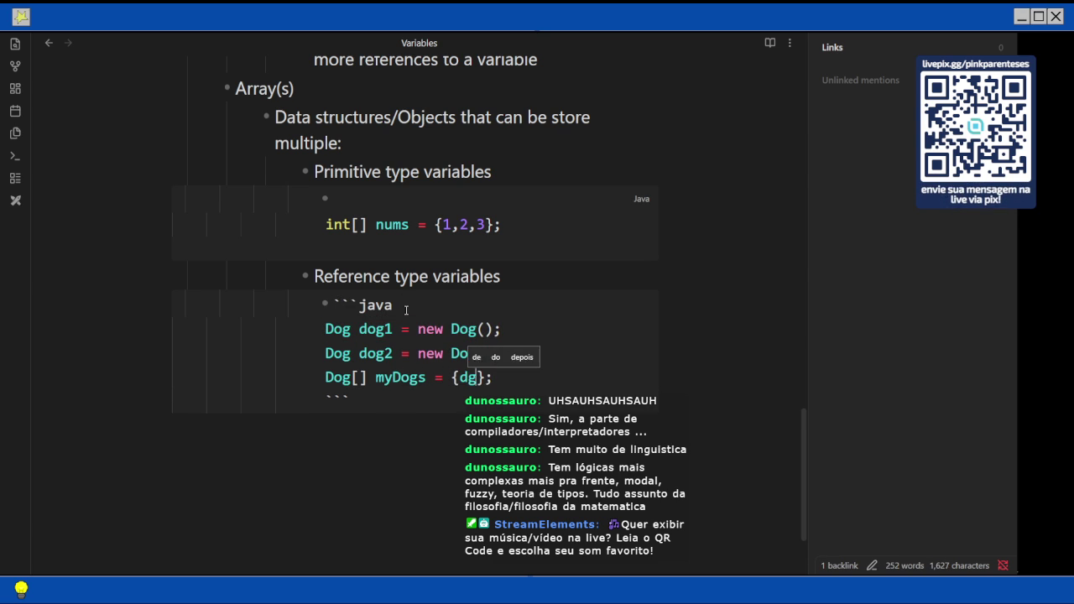
key(BackSpace)
key(BackSpace)
text(dog1, dog)
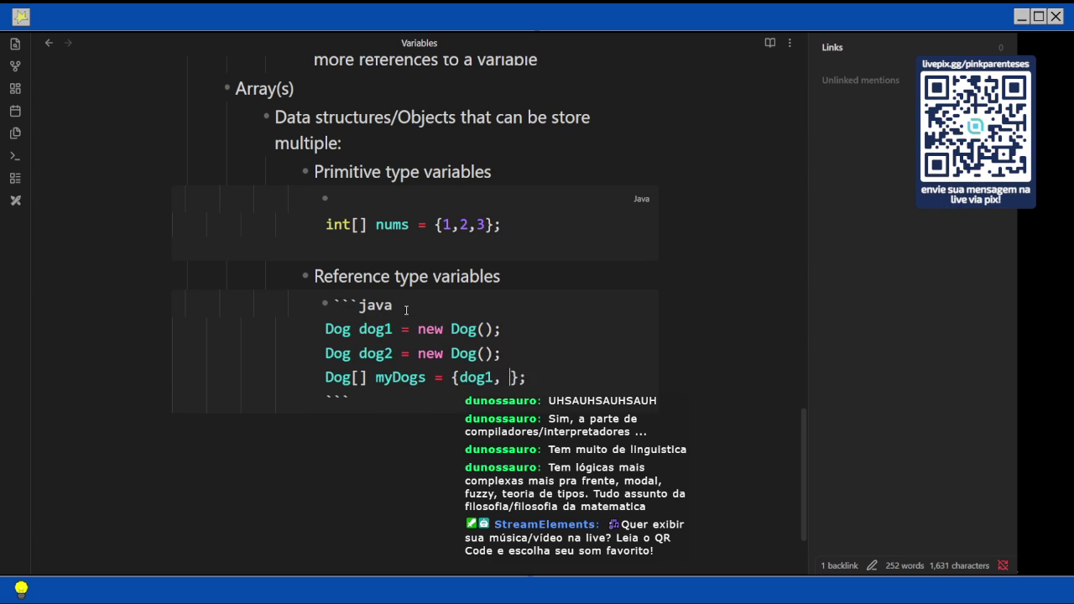
text(2)
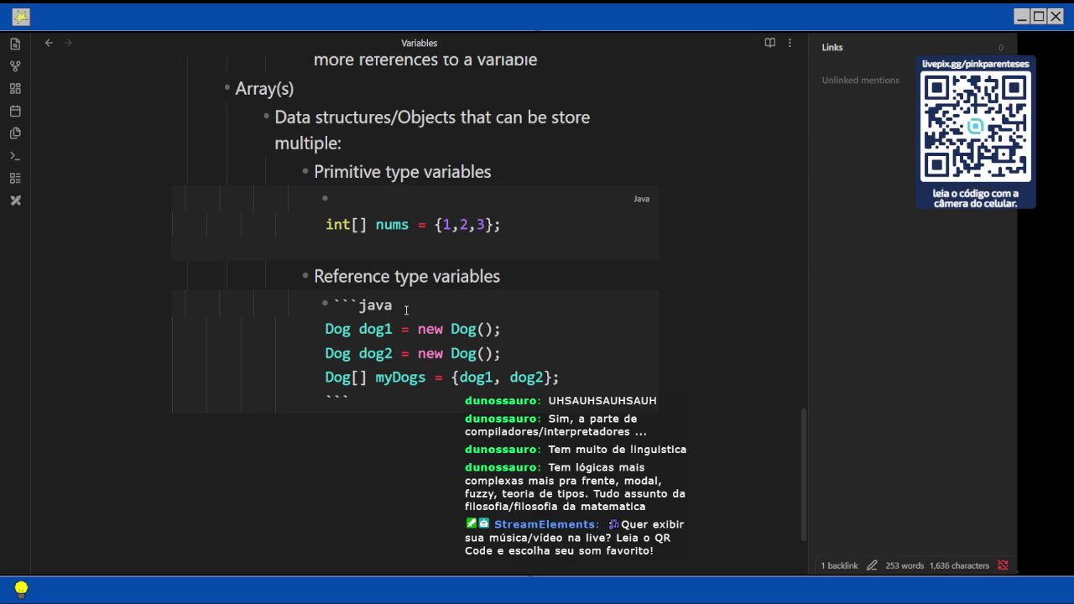
scroll(405, 310, down, 2)
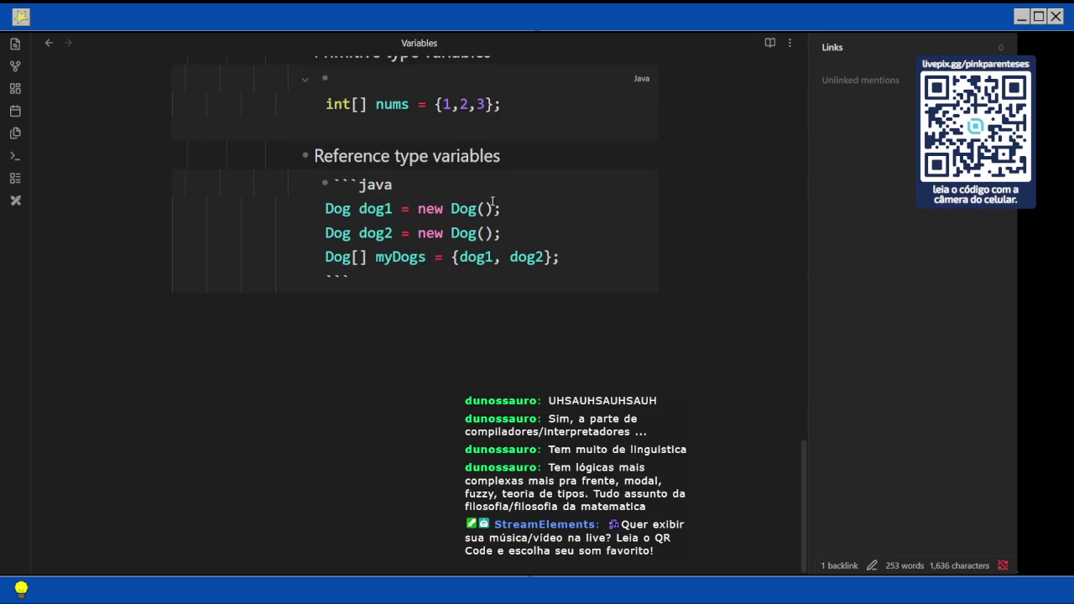
key(alt+Tab)
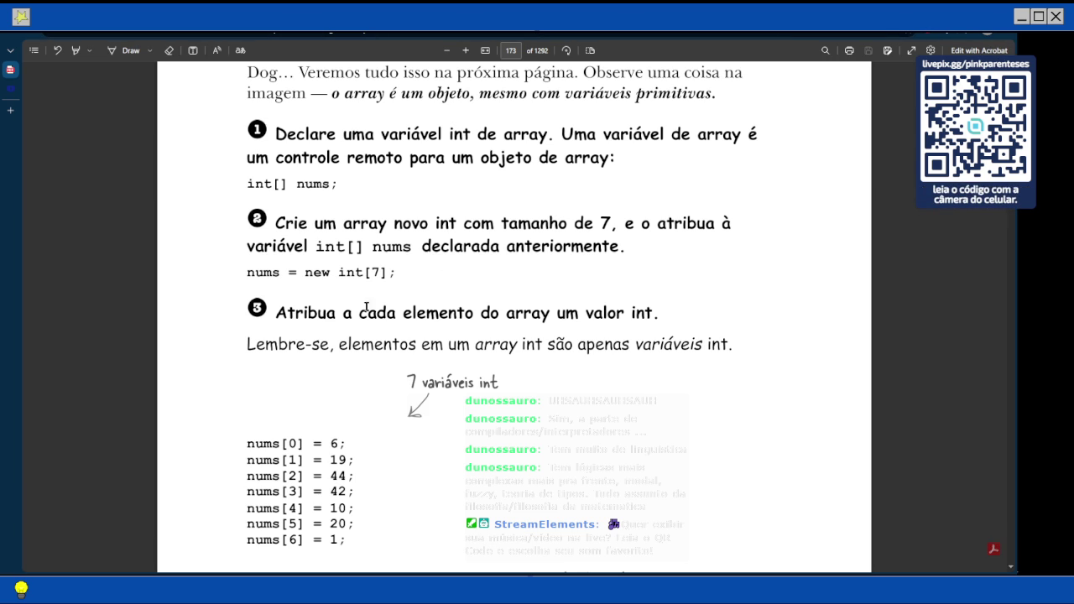
In the Variables note, add an 'or' line followed by 'Dog[] myDogs = new Dog[2];'.
key(alt+Tab)
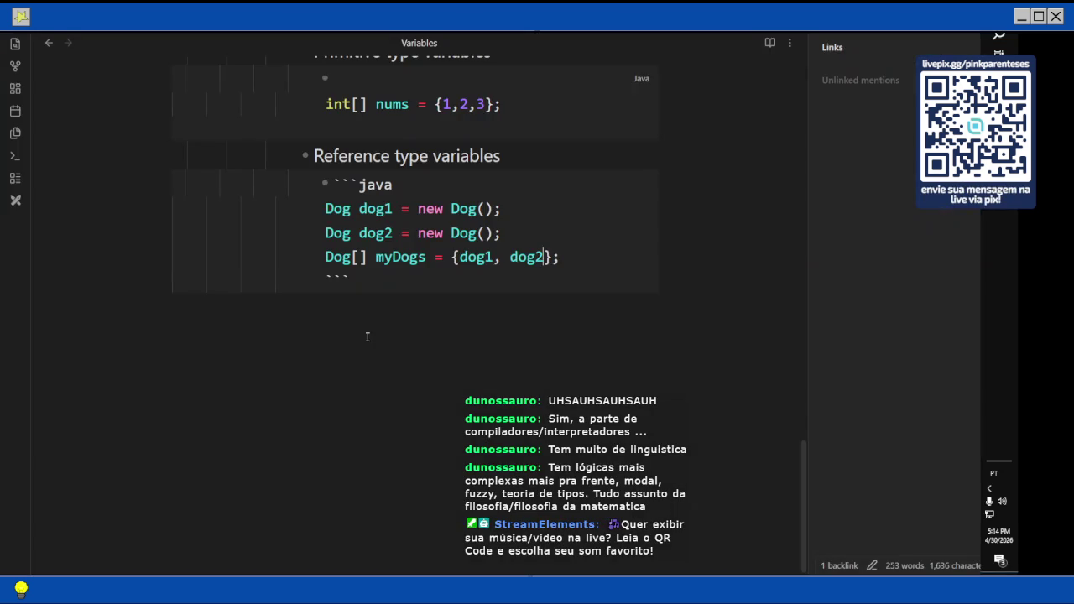
scroll(487, 261, up, 1)
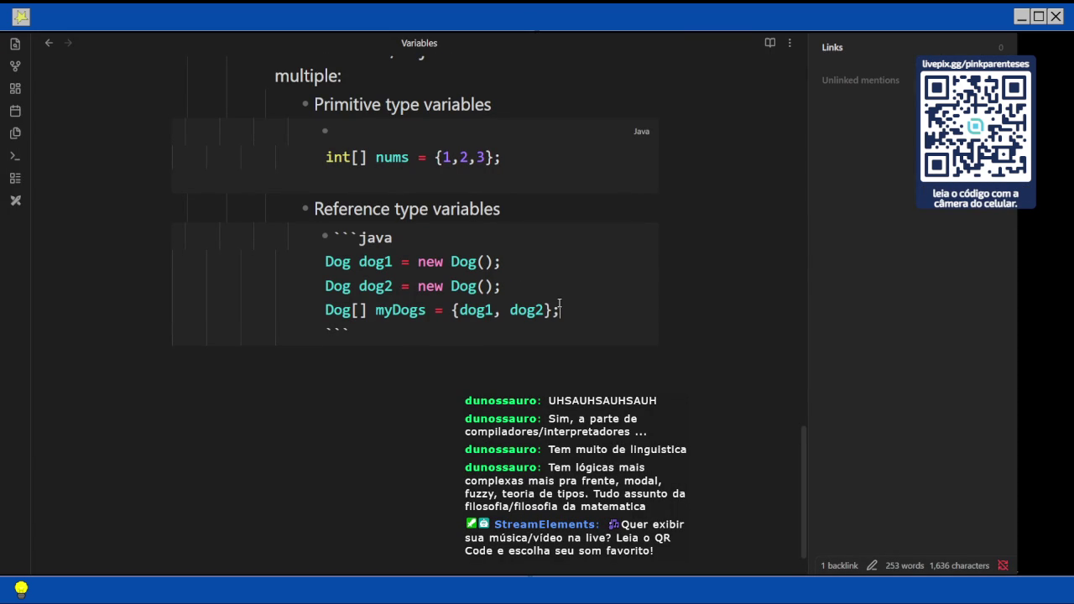
key(Return)
text(or)
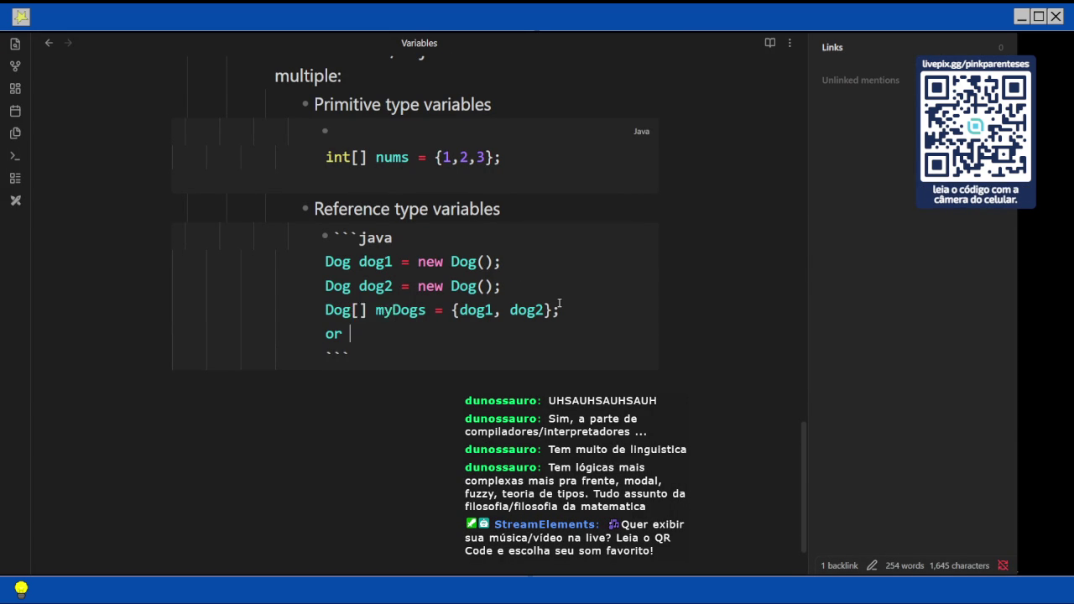
key(Return)
triple_click(559, 310)
key(ctrl+c)
key(Down)
key(Down)
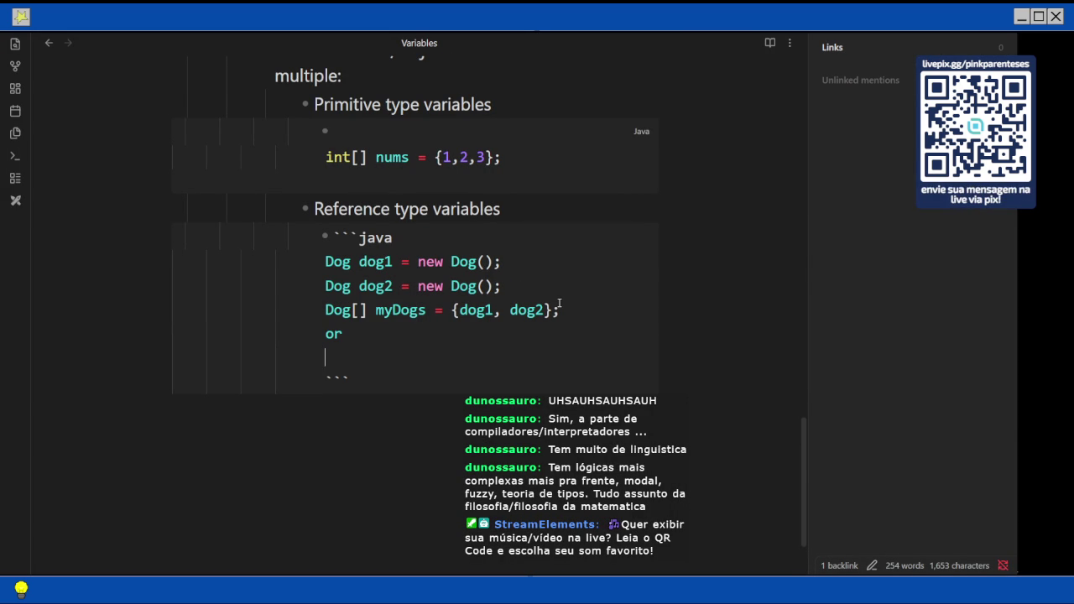
key(ctrl+v)
key(Left)
key(Left)
key(BackSpace)
key(BackSpace)
key(BackSpace)
text(new )
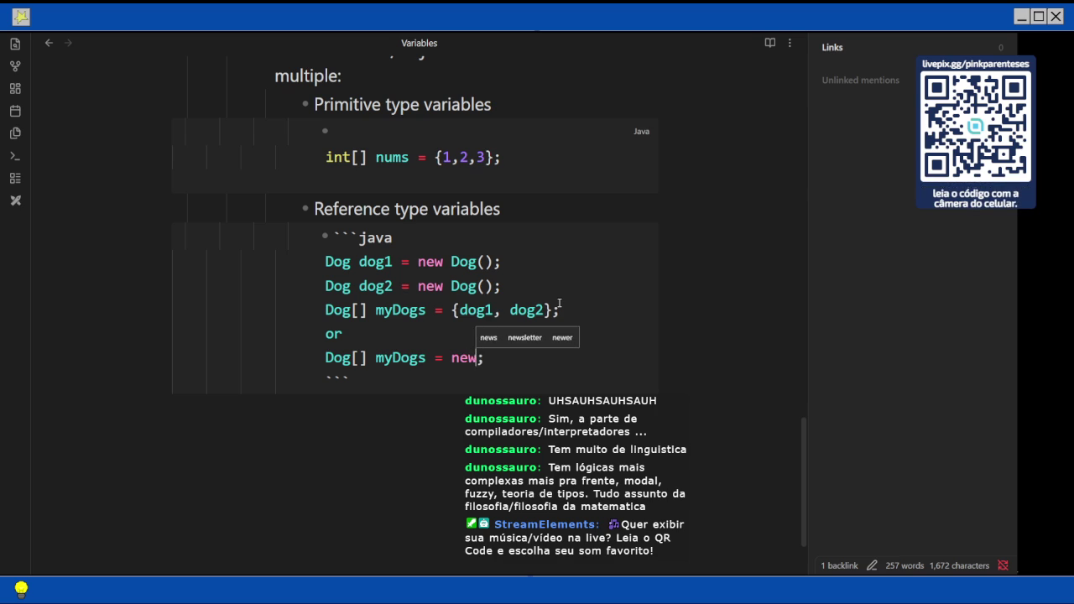
text(Dog[)
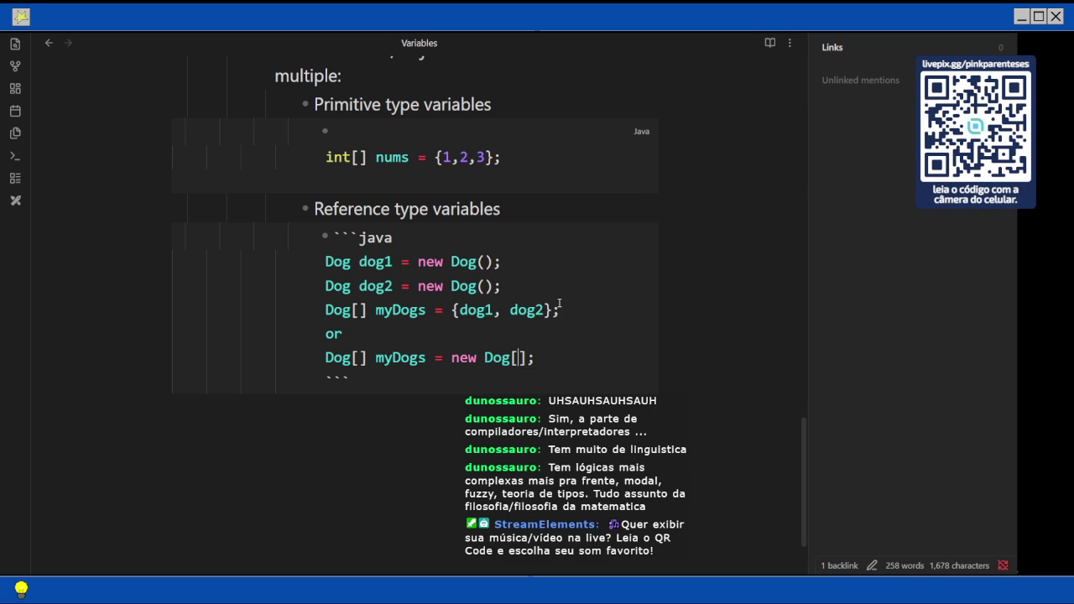
text(2)
Add a second line 'int[] nums = new int[7];' below the int array line, then return to the PDF.
click(327, 157)
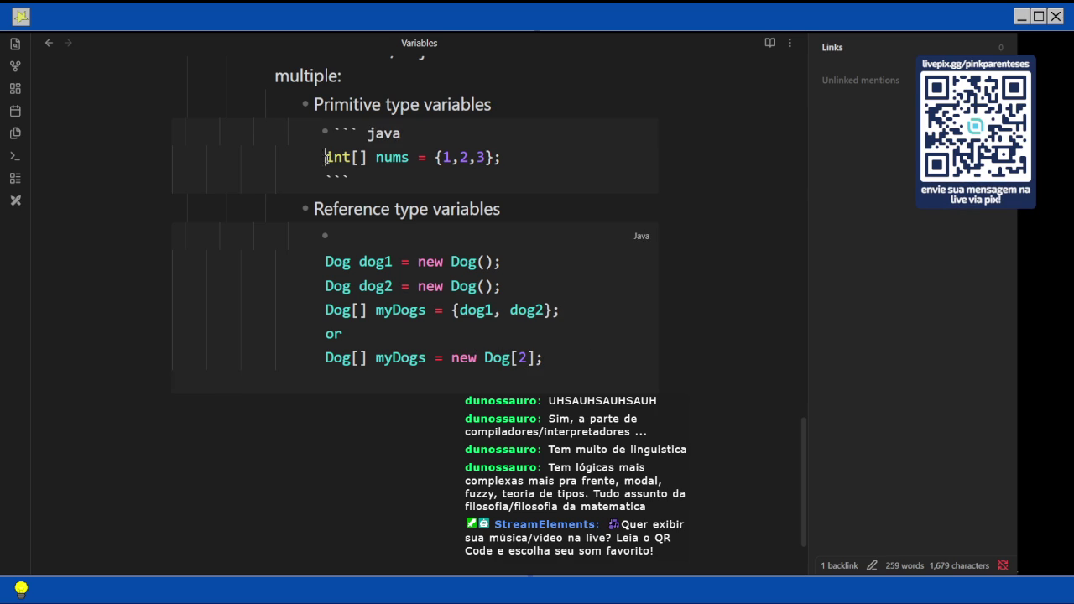
key(shift+End)
key(Right)
key(Return)
key(ctrl+v)
key(Left)
key(BackSpace)
key(BackSpace)
key(BackSpace)
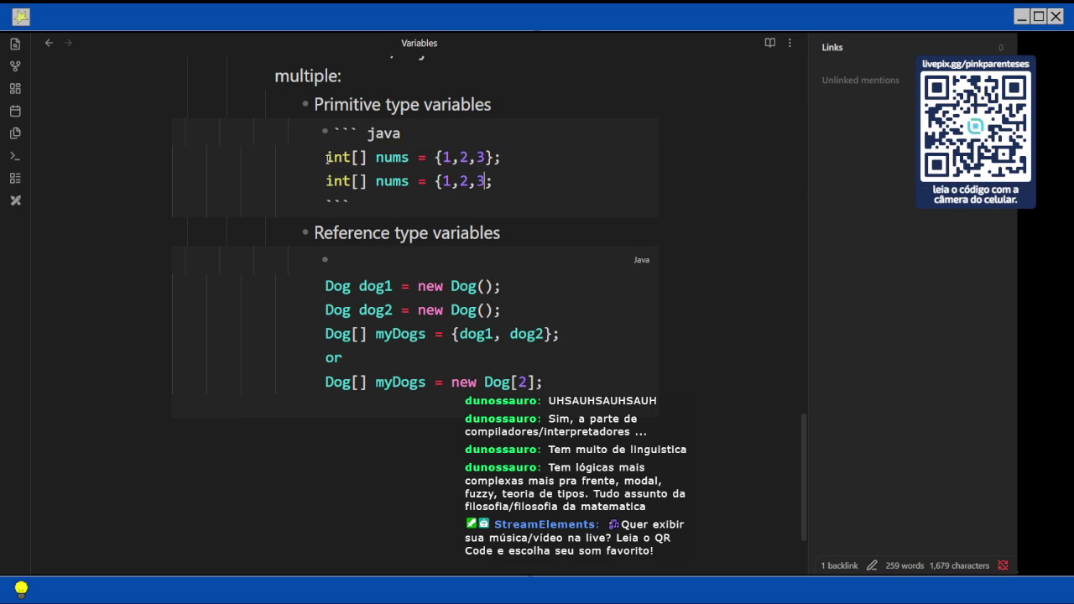
text(new int[7)
key(alt+Tab)
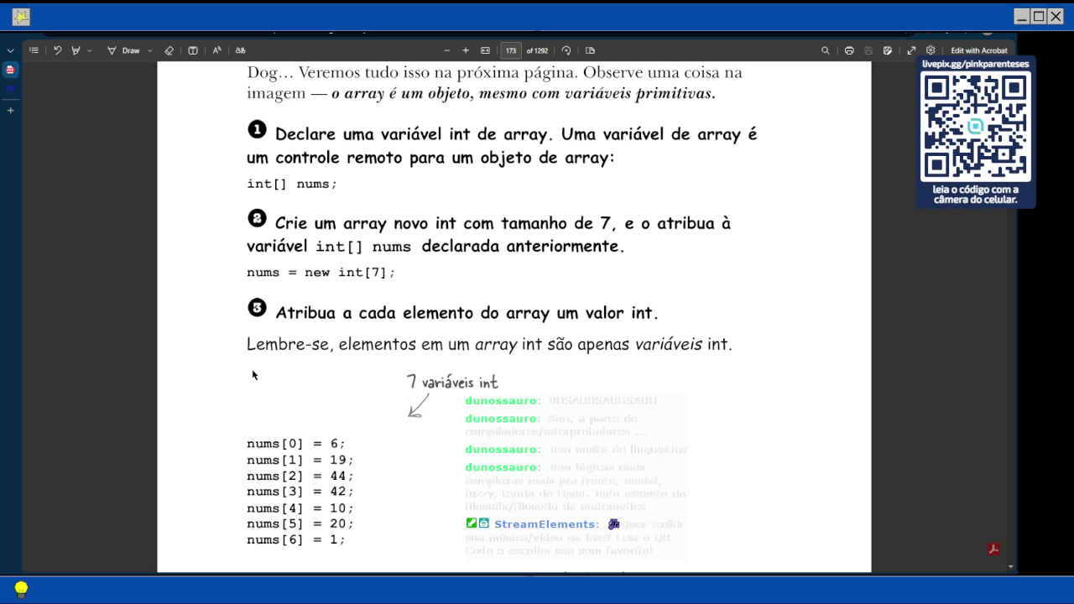
Scroll the PDF from page 173 to page 174's diagram of an array holding 7 ints.
scroll(398, 311, down, 3)
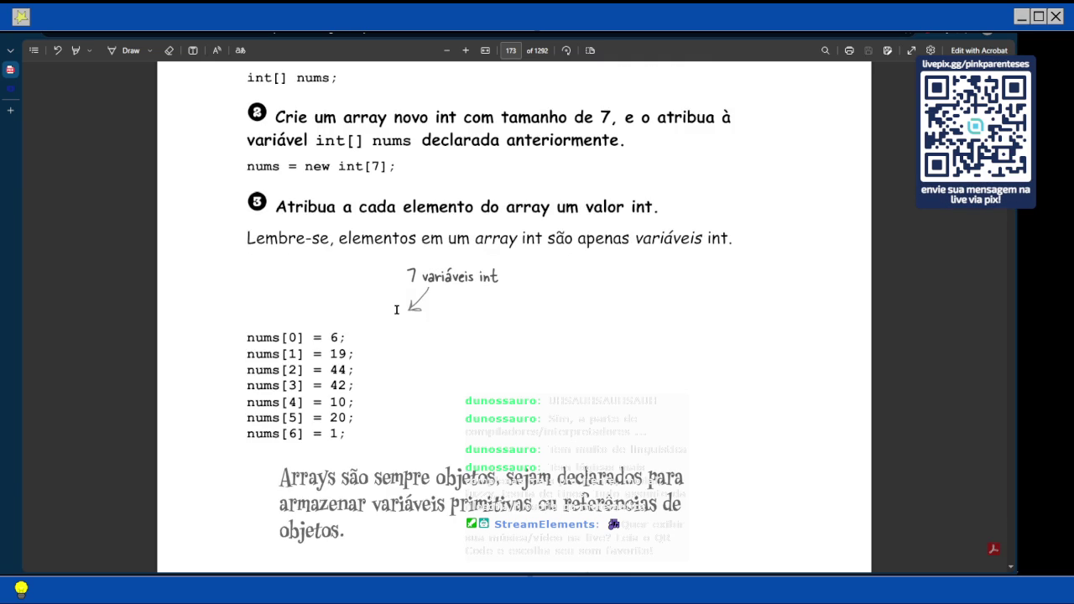
scroll(398, 310, down, 3)
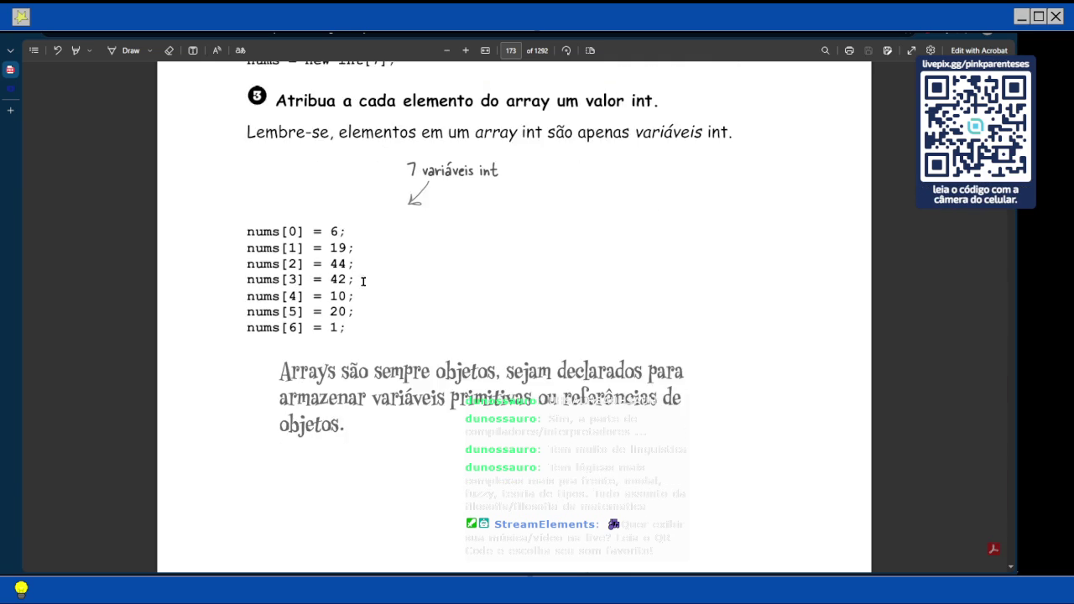
scroll(366, 277, down, 4)
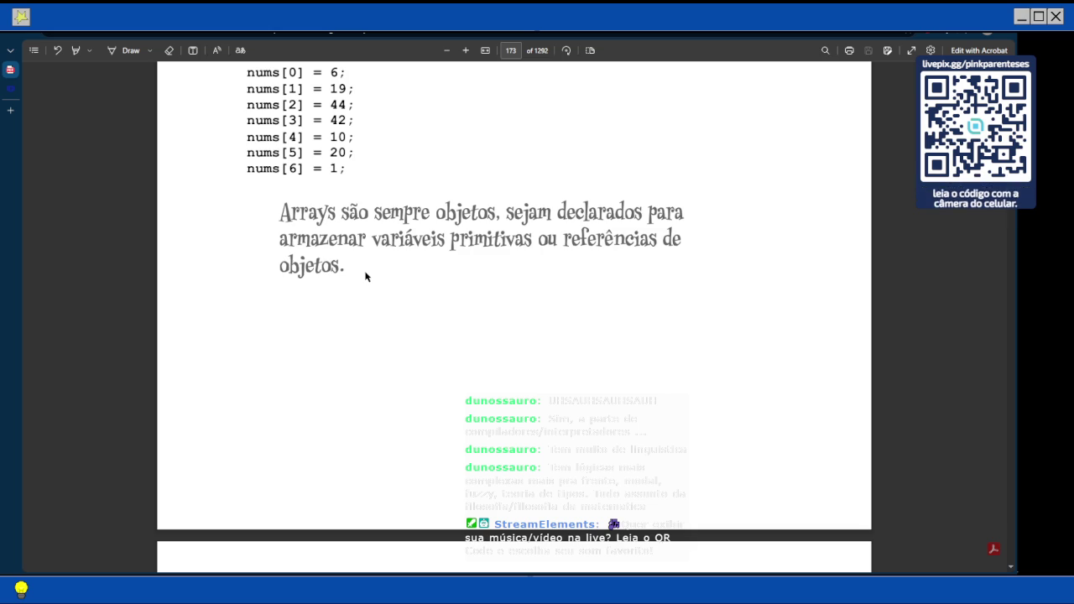
scroll(365, 277, down, 7)
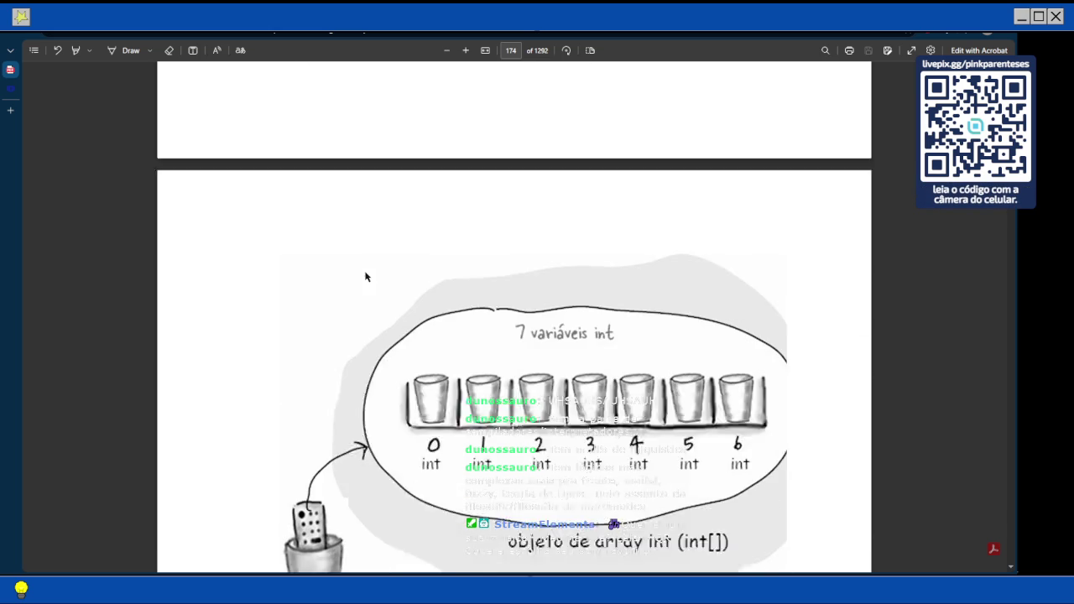
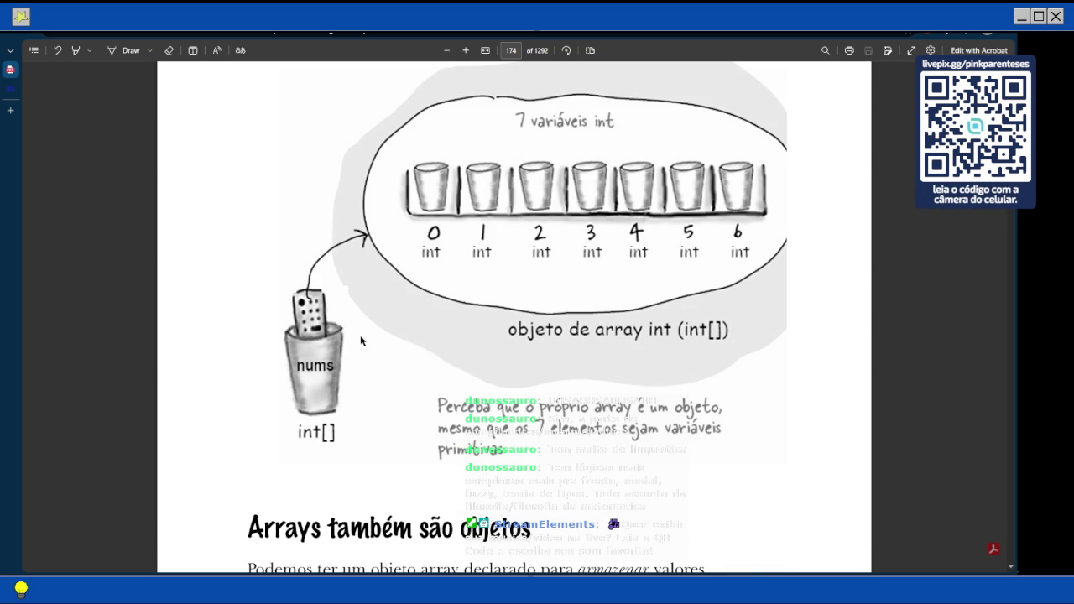
Scroll from page 174 down to step 3 on page 175, showing pets[0] = new Dog();.
scroll(360, 344, down, 3)
scroll(343, 370, down, 2)
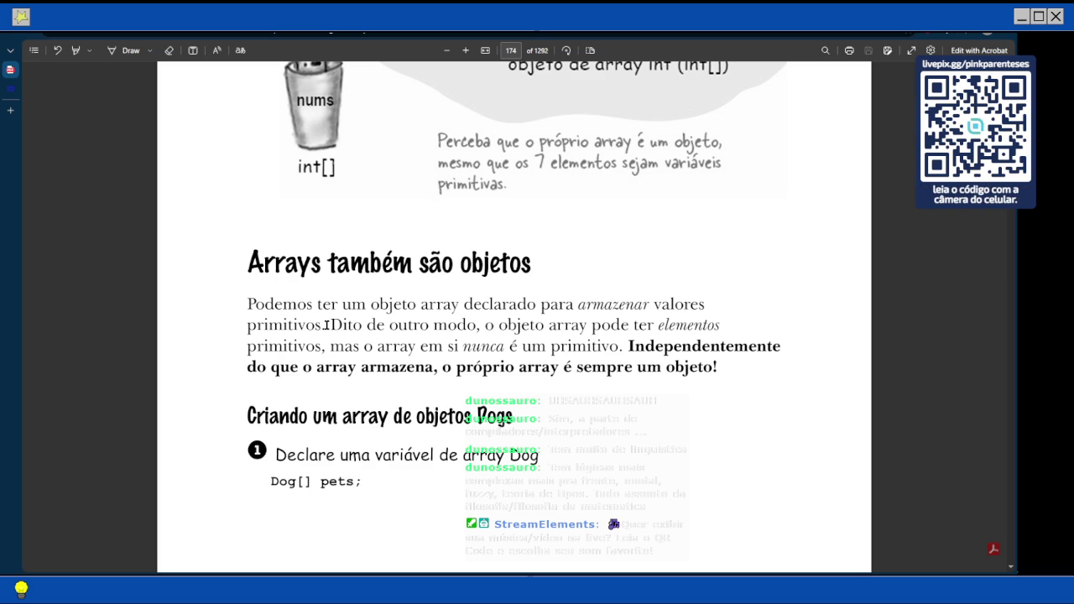
scroll(325, 325, down, 3)
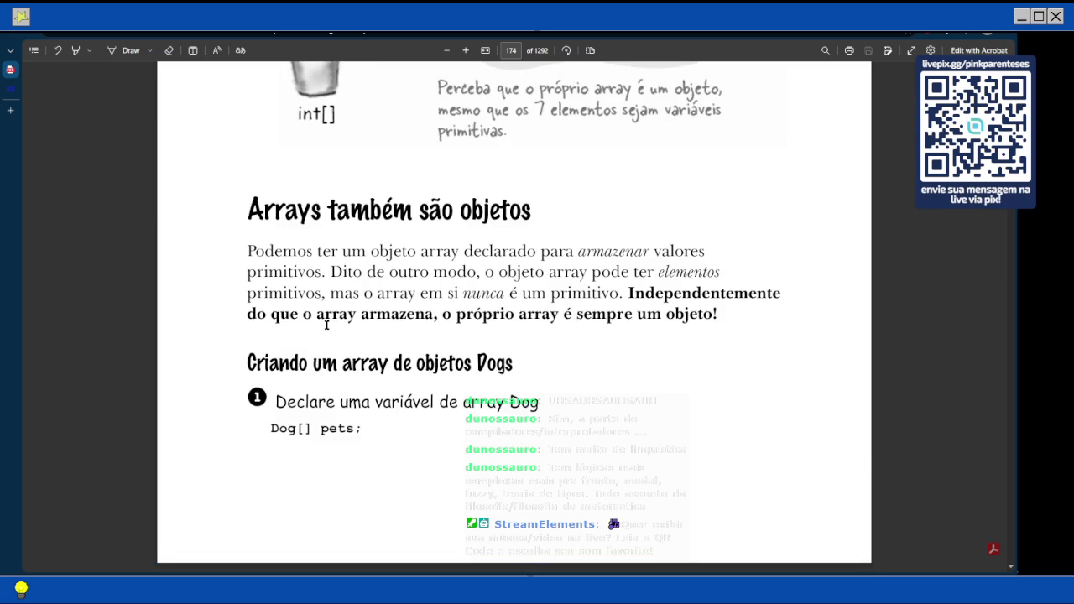
scroll(326, 325, down, 5)
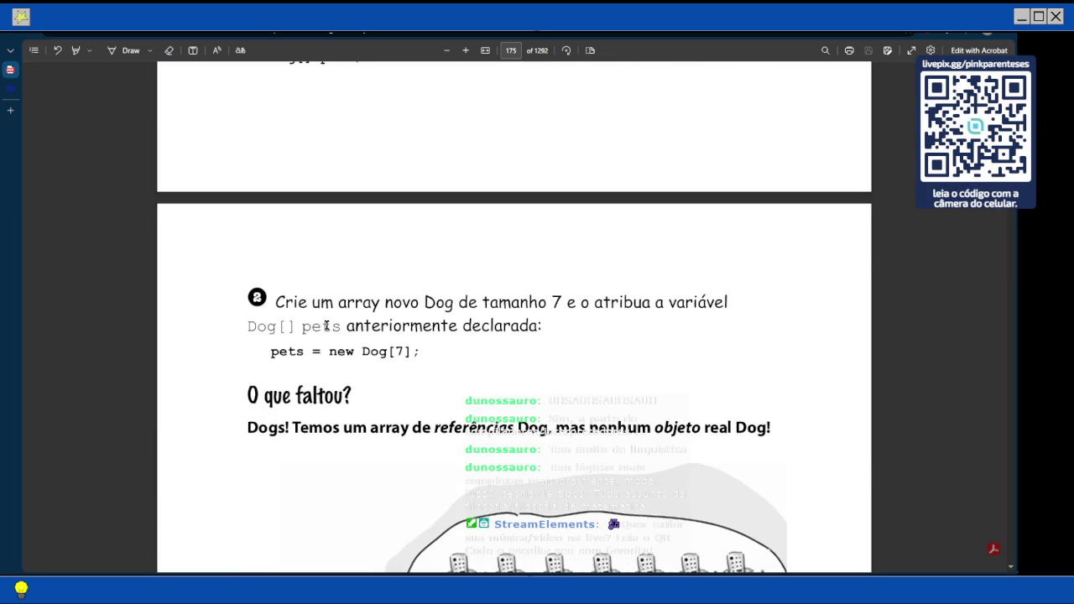
scroll(326, 326, down, 4)
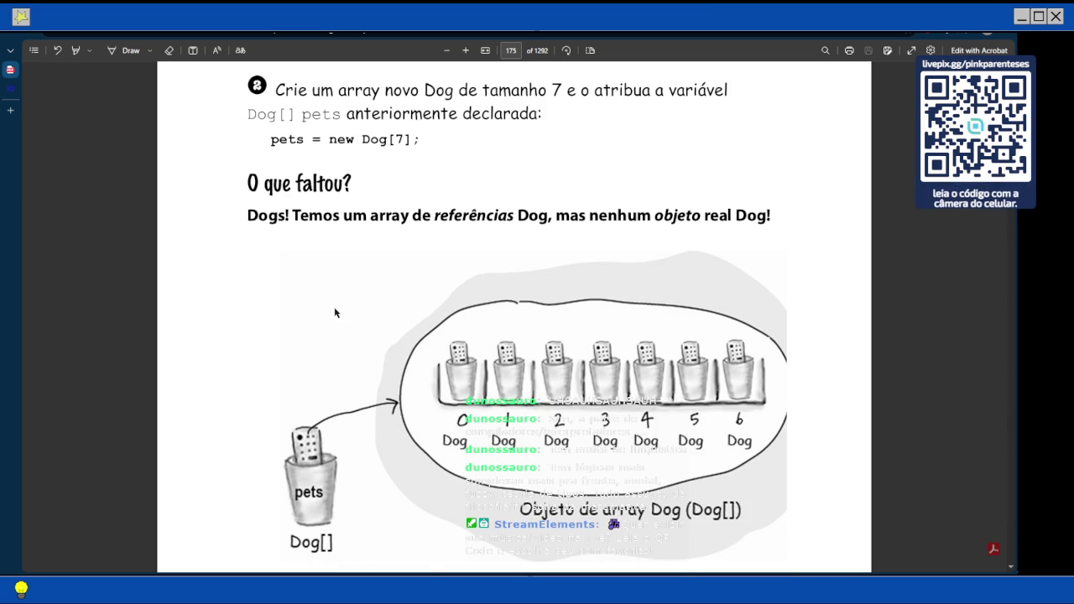
scroll(334, 313, down, 3)
scroll(335, 313, down, 4)
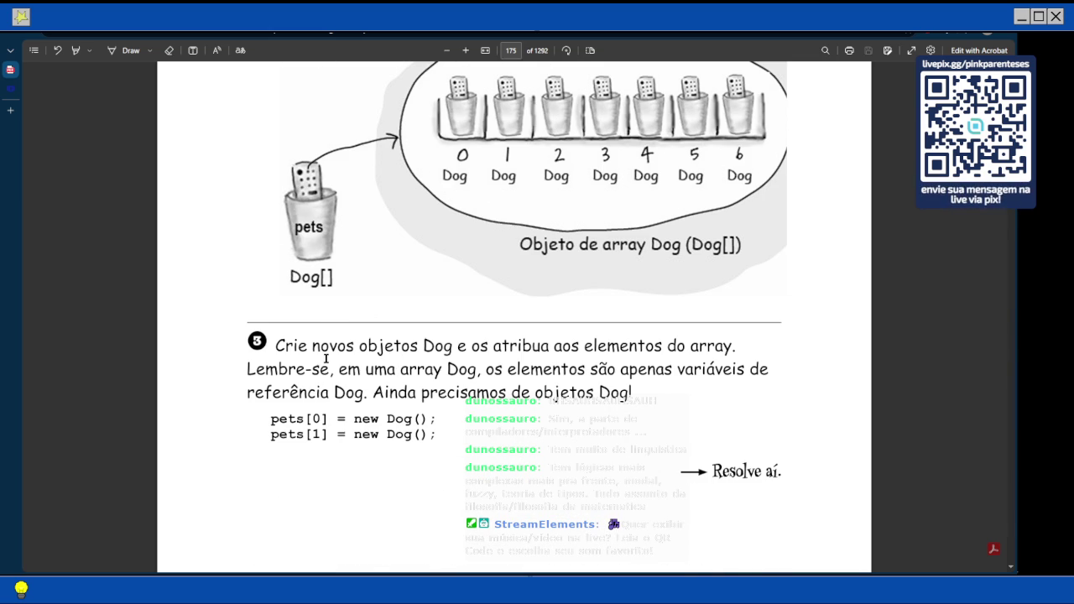
Scroll past the 'Resolve aí' note to the top of page 176 and its Dog objects diagram.
scroll(312, 371, down, 1)
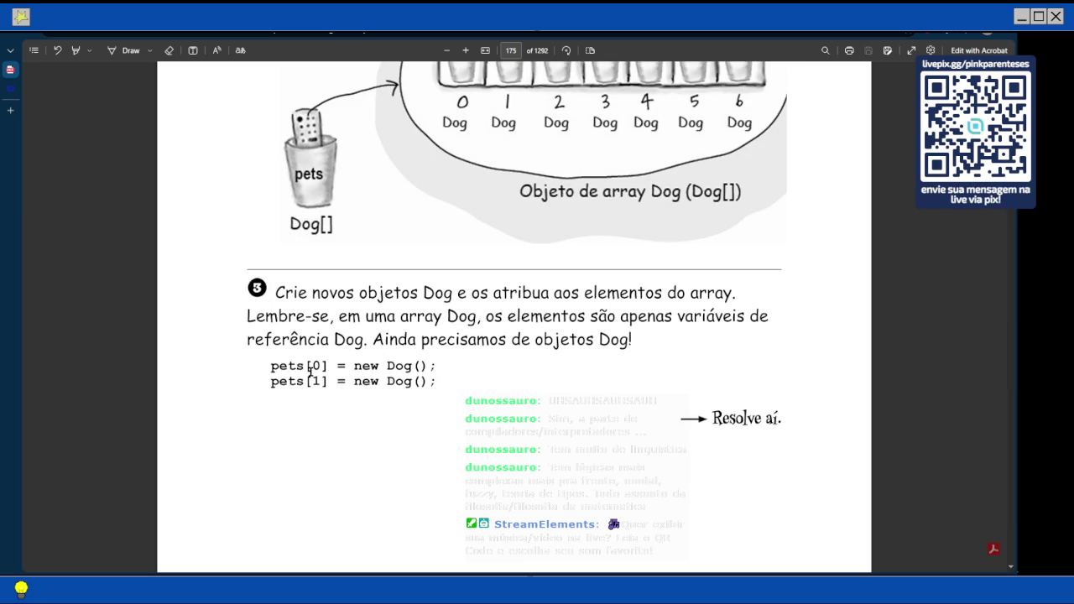
scroll(311, 372, down, 3)
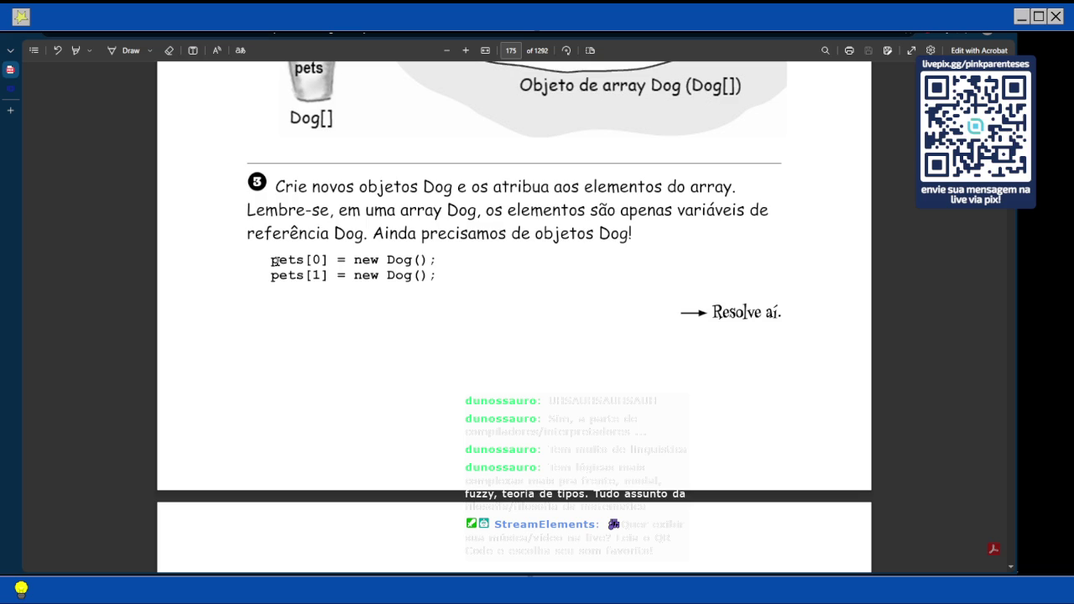
scroll(279, 310, down, 1)
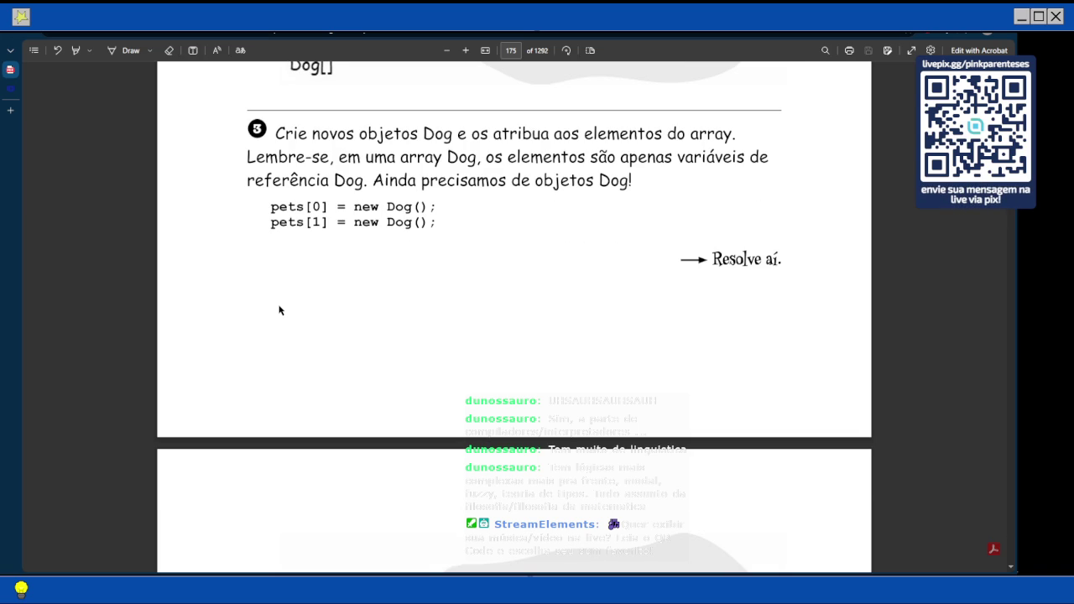
scroll(279, 310, down, 5)
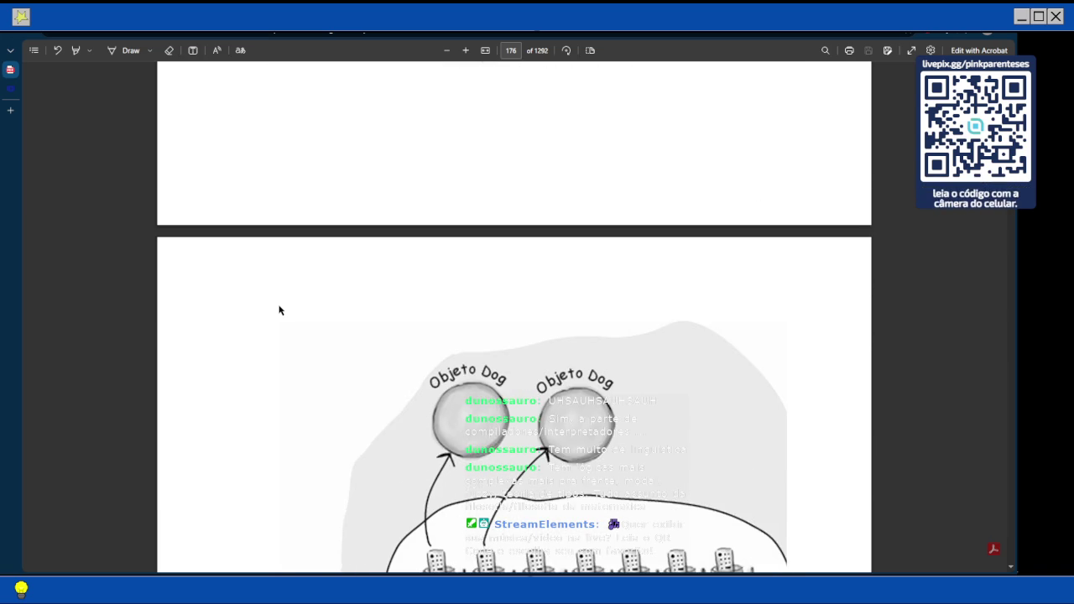
Scroll to the Aponte o seu lápis box and select the 'nulo' answer annotation.
scroll(279, 310, down, 5)
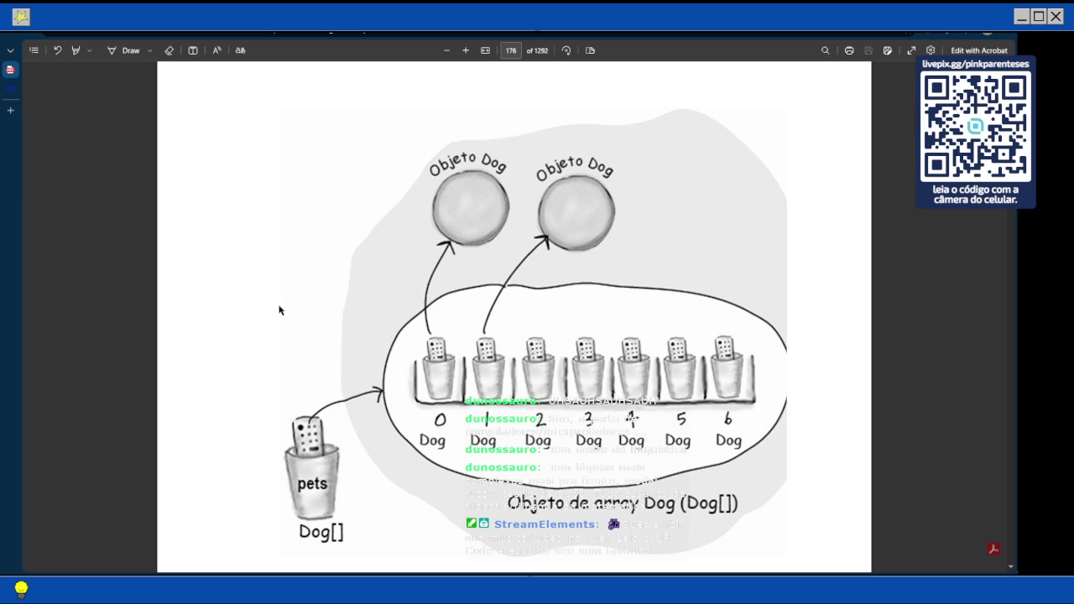
scroll(279, 311, down, 4)
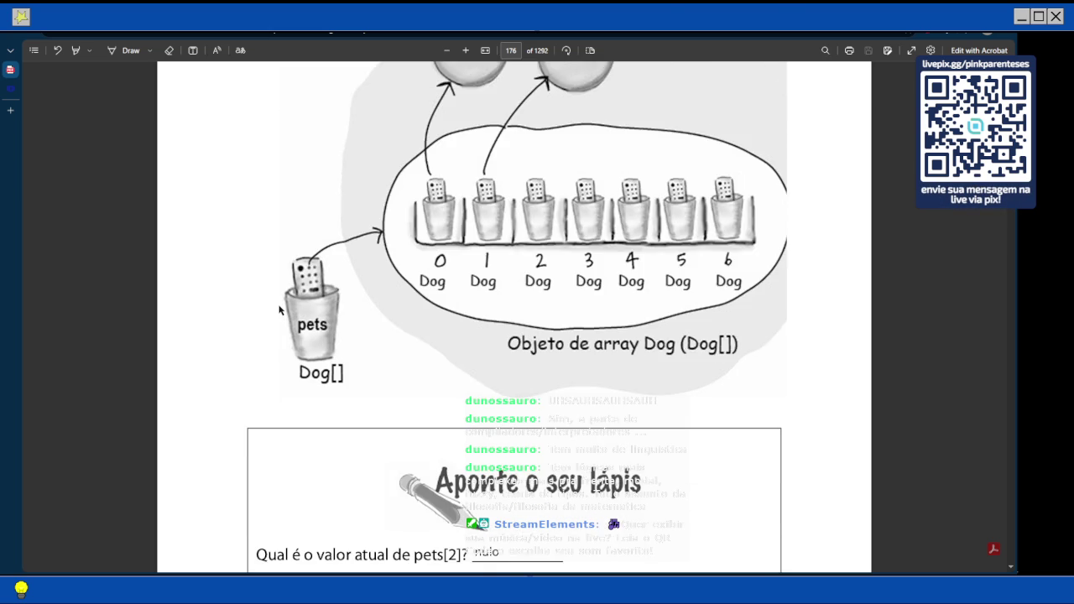
scroll(280, 310, down, 4)
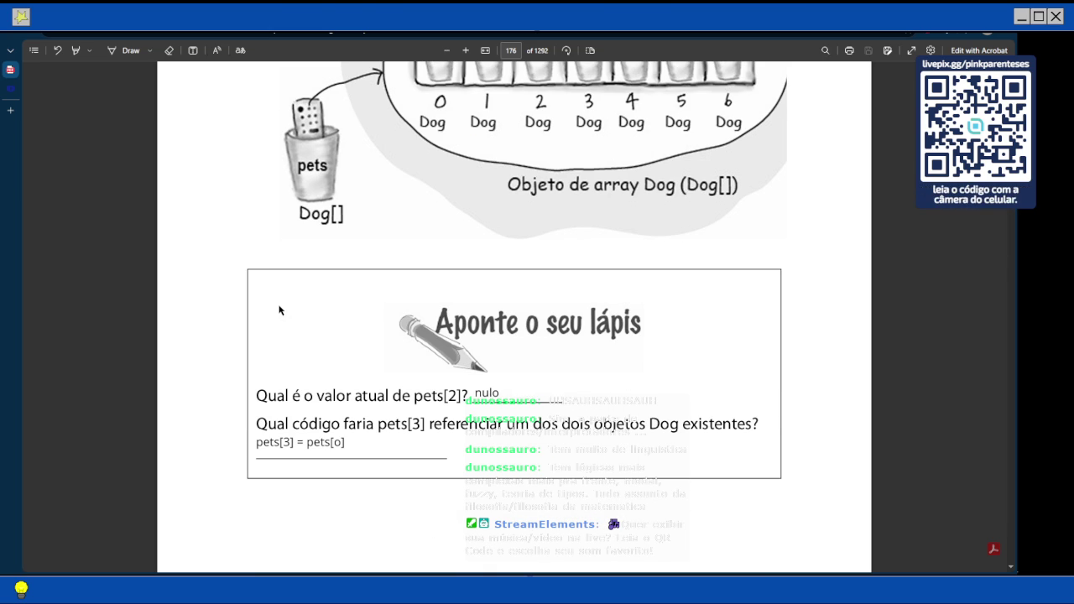
scroll(280, 310, up, 4)
scroll(279, 310, down, 5)
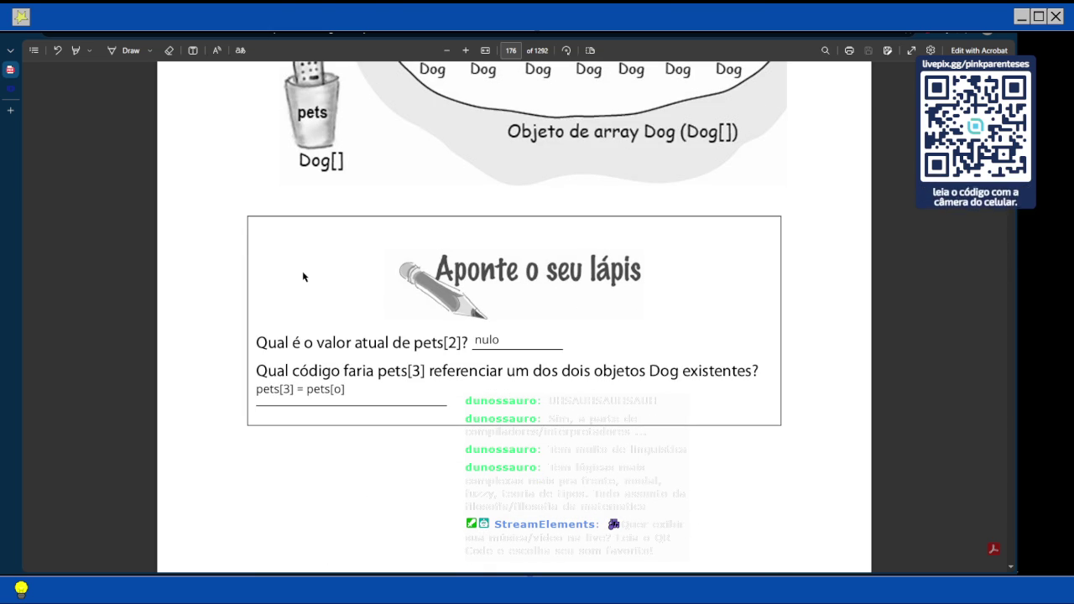
click(498, 339)
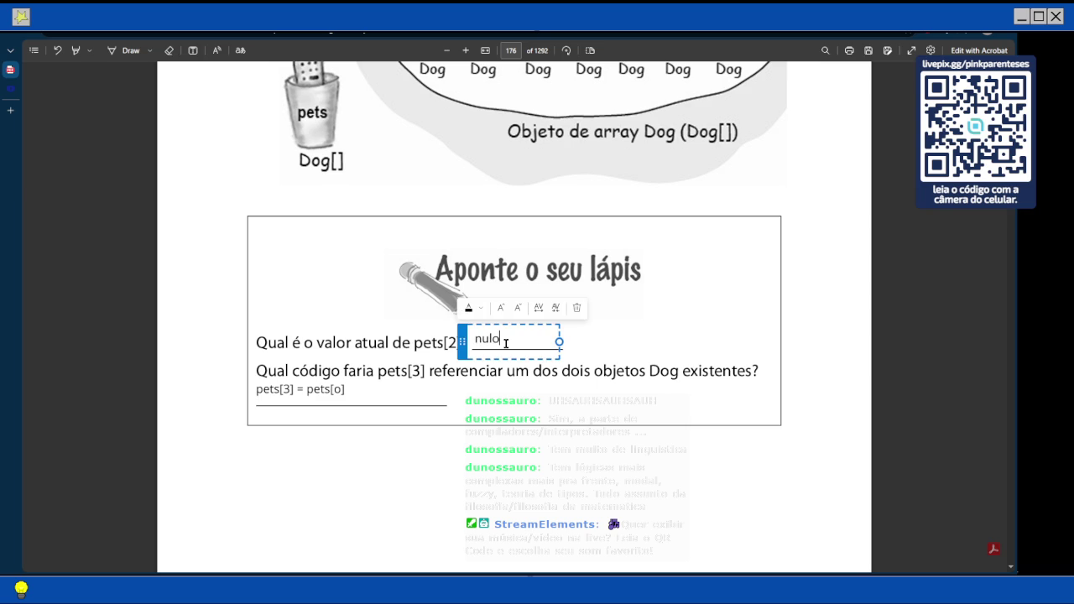
Scroll back up so the full Dog array diagram with both Dog objects is visible.
scroll(431, 353, up, 3)
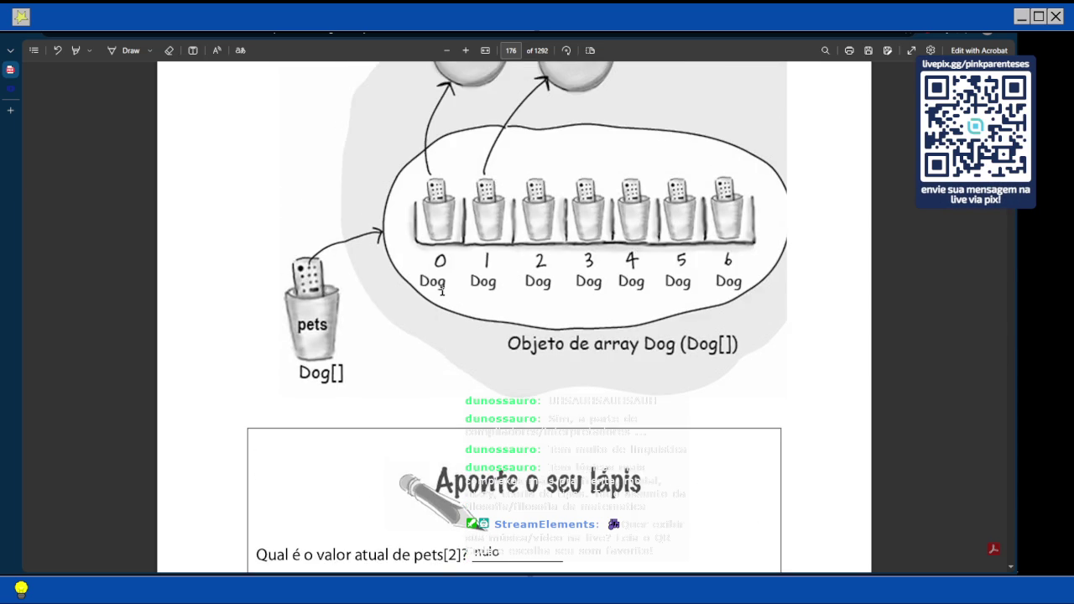
scroll(441, 291, down, 1)
scroll(443, 290, down, 5)
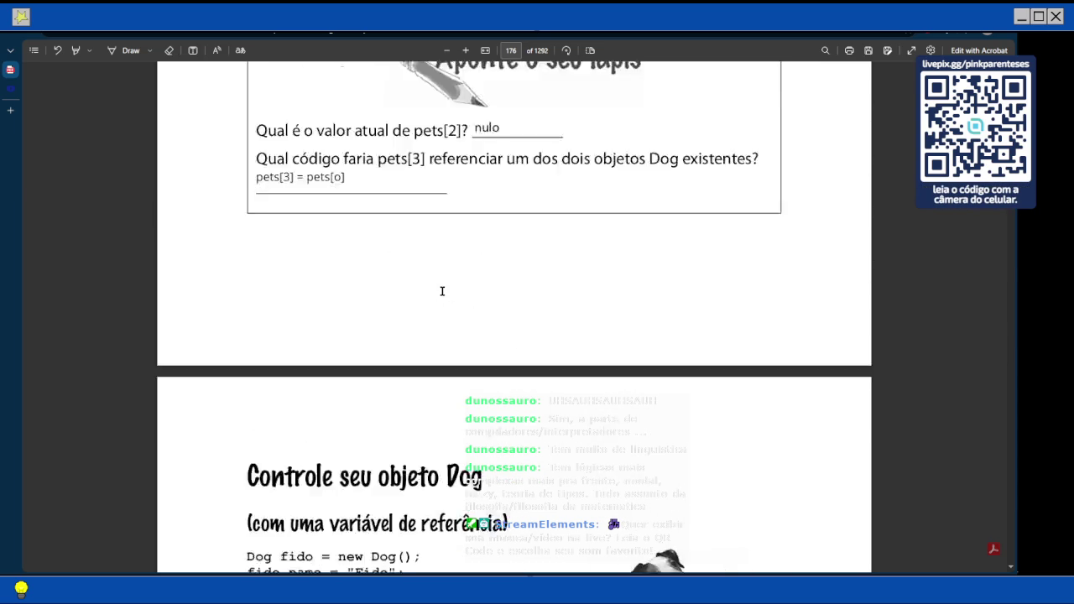
scroll(443, 290, up, 3)
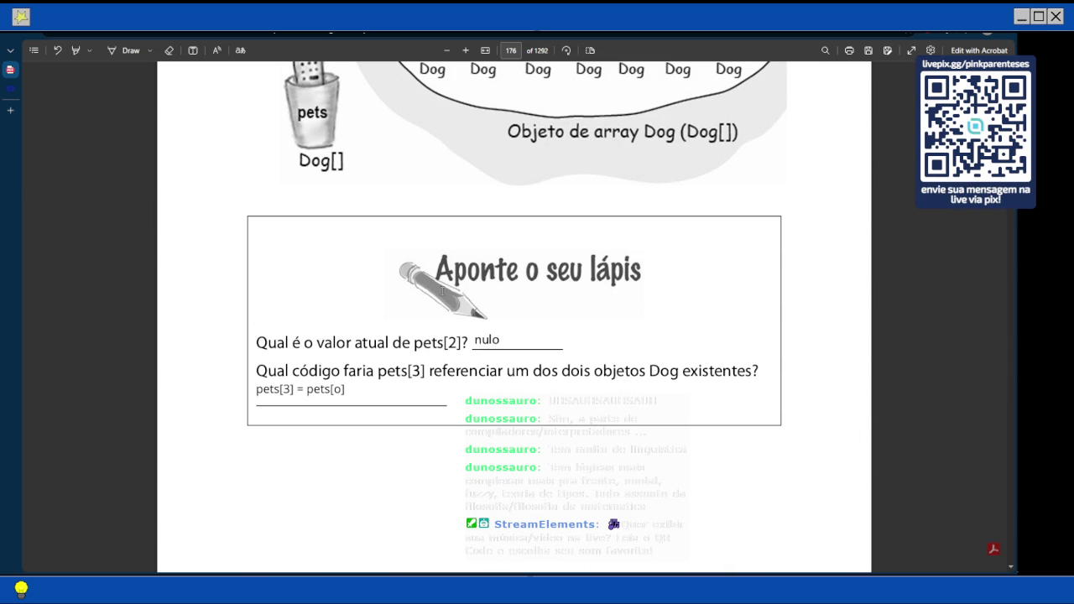
scroll(442, 291, up, 5)
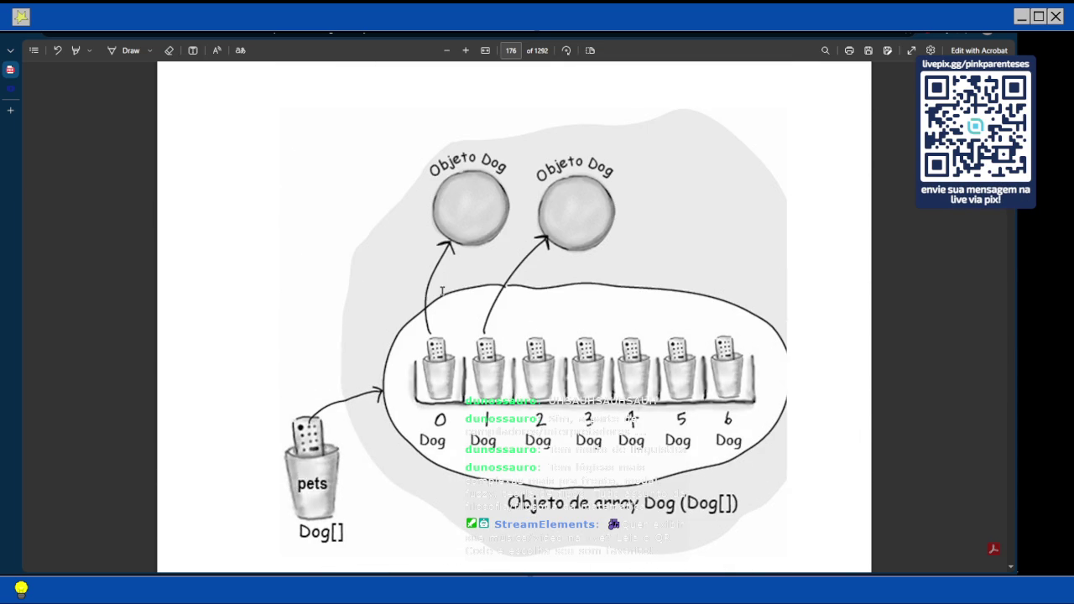
scroll(545, 334, down, 5)
Change the pets[2] answer annotation from 'nulo' to 'null'.
click(491, 233)
key(BackSpace)
key(BackSpace)
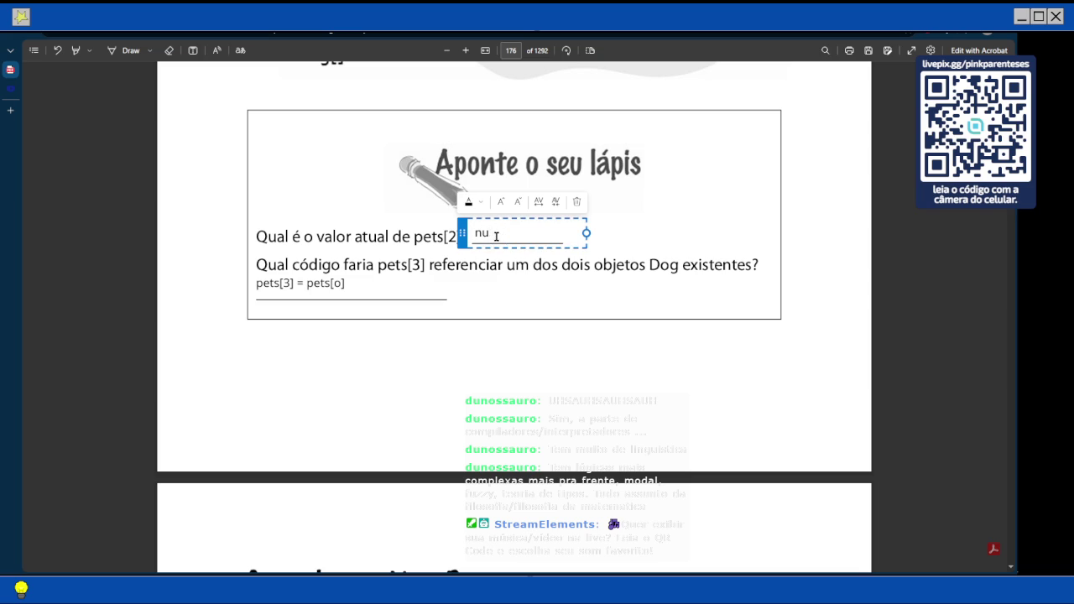
text(ll)
click(492, 265)
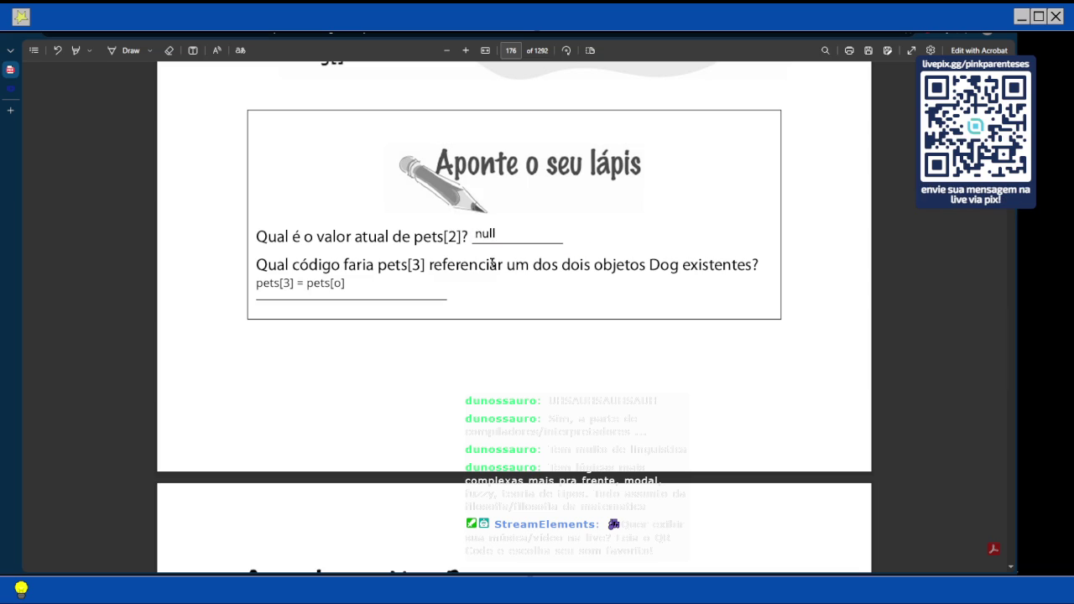
Scroll back up through the PDF to the earlier array steps.
scroll(492, 265, up, 3)
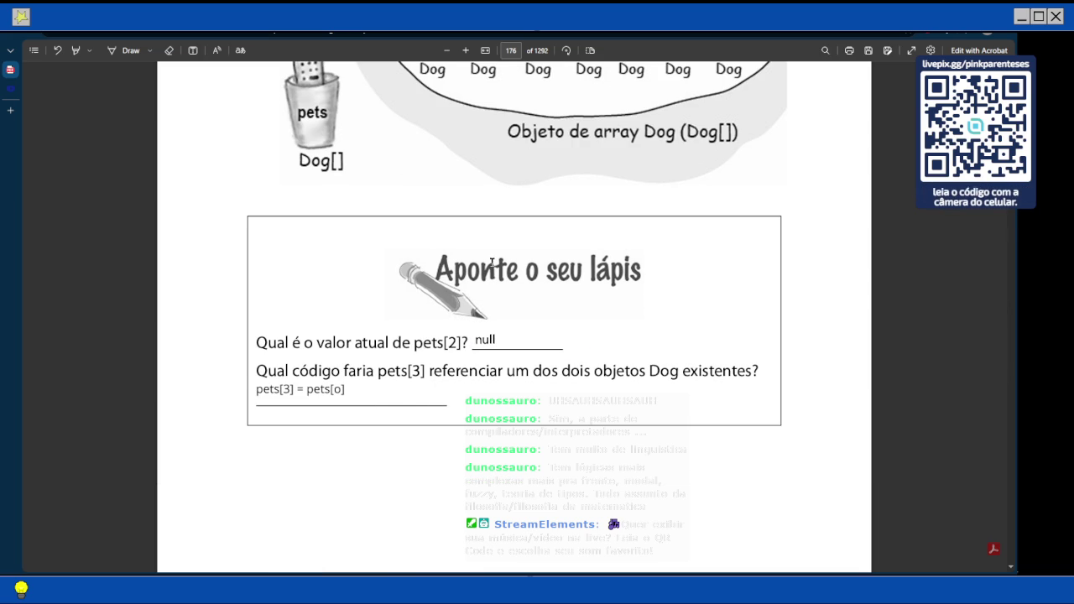
scroll(491, 264, up, 7)
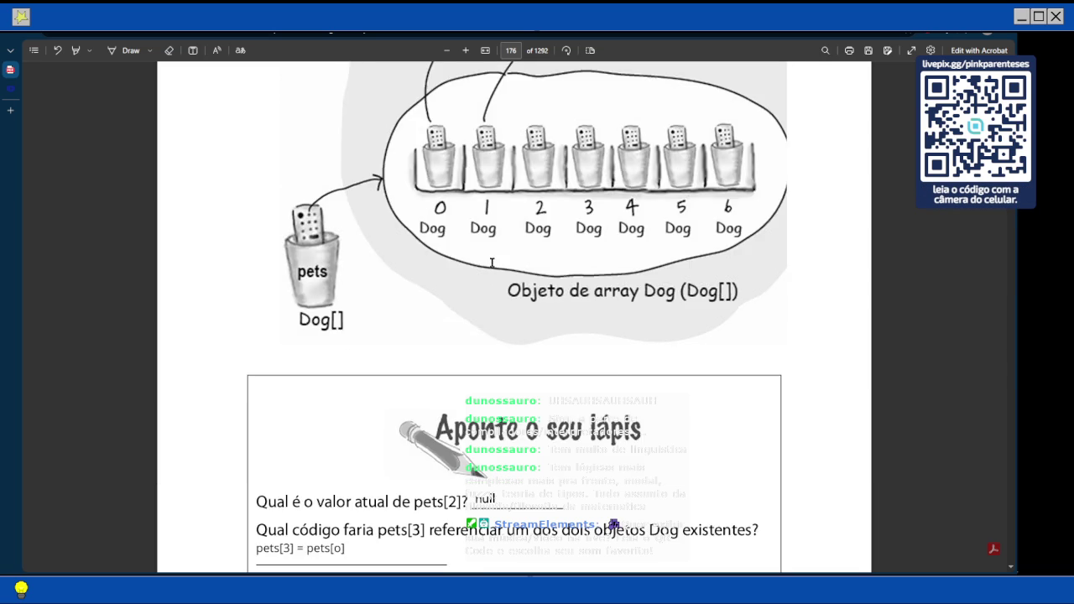
scroll(492, 263, down, 7)
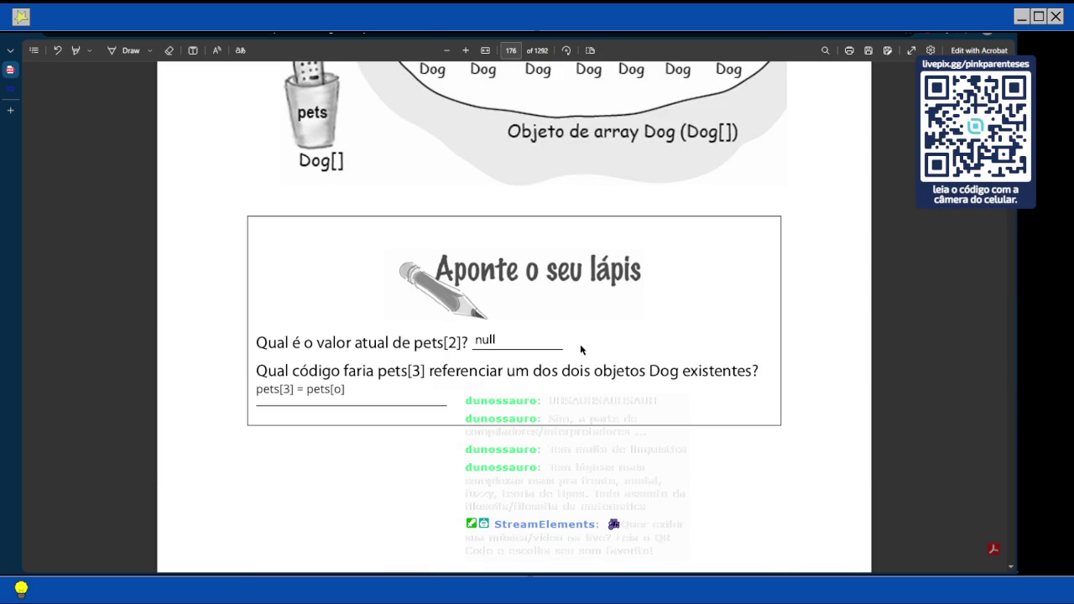
scroll(527, 245, up, 7)
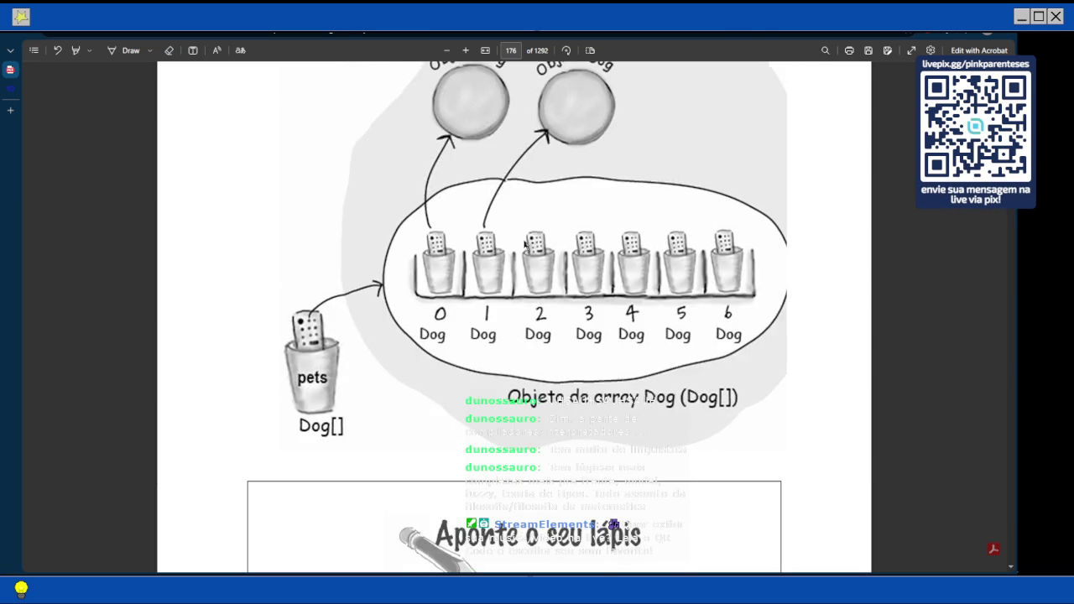
scroll(527, 220, up, 3)
scroll(529, 235, up, 1)
scroll(543, 252, up, 7)
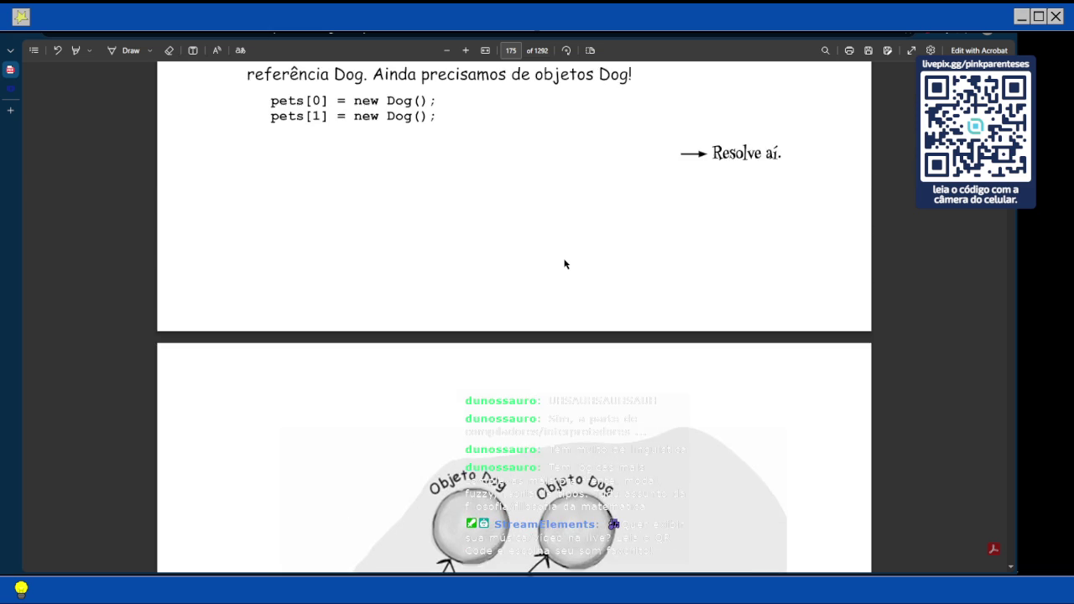
scroll(565, 264, up, 3)
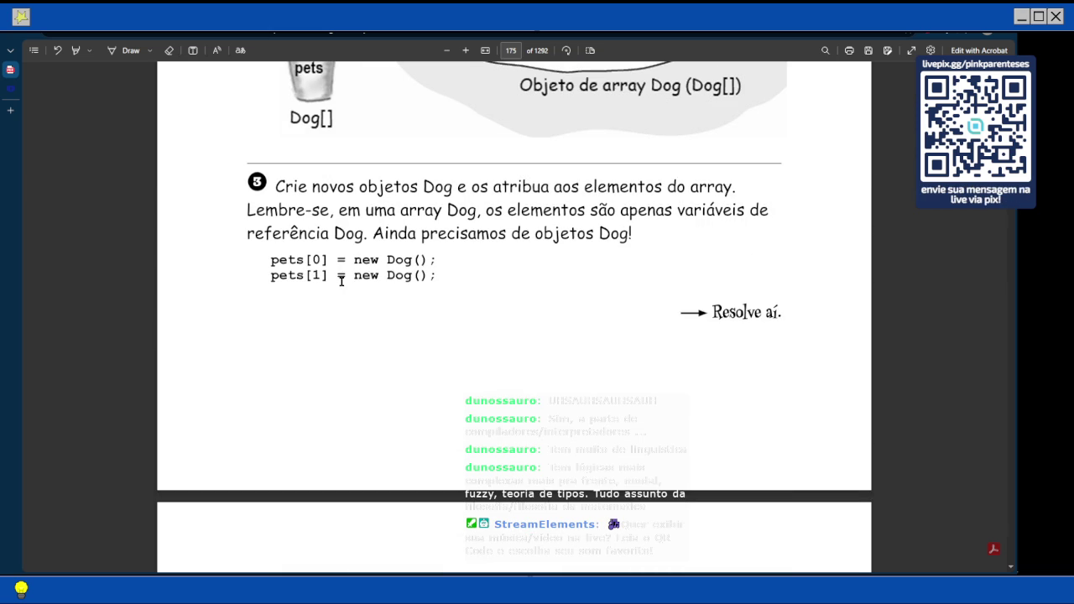
scroll(341, 280, up, 10)
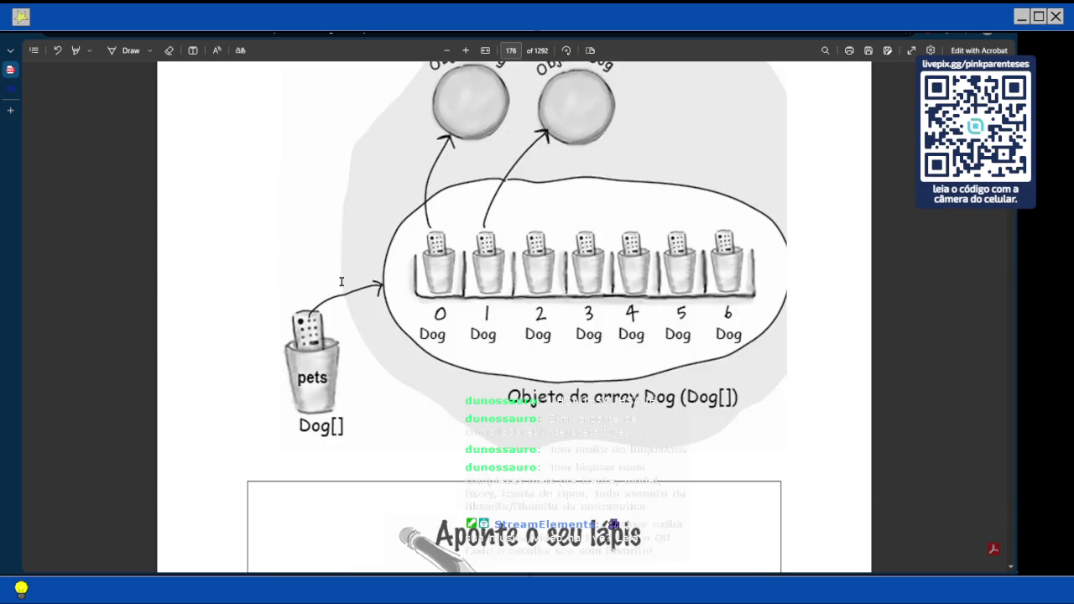
scroll(341, 280, down, 11)
In the Variables note, add the line myDogs[0] = new Dog(); below the Dog array code.
key(alt+Tab)
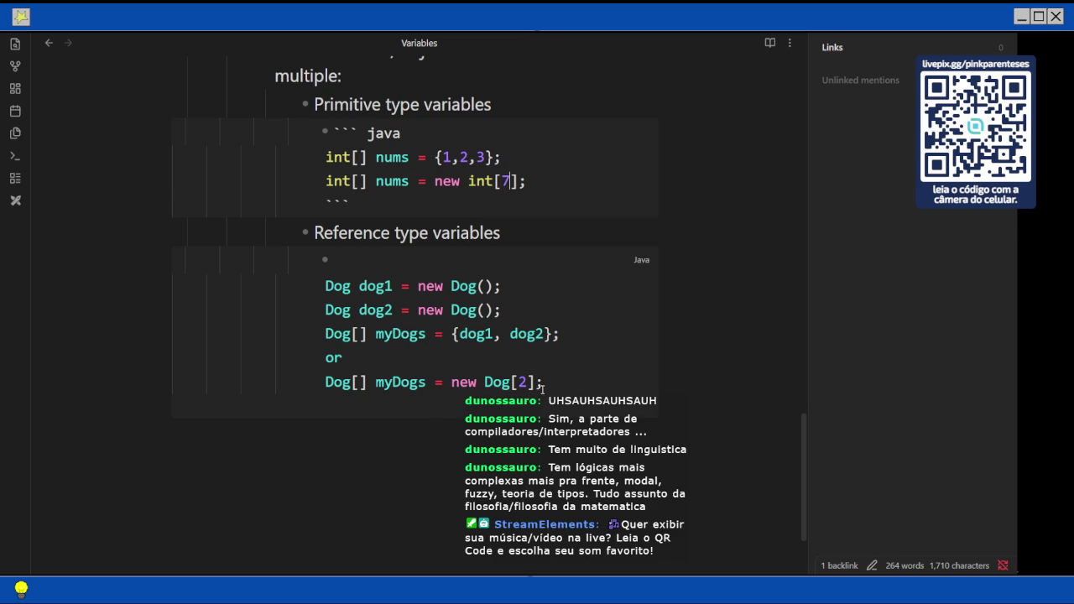
click(544, 385)
text(p)
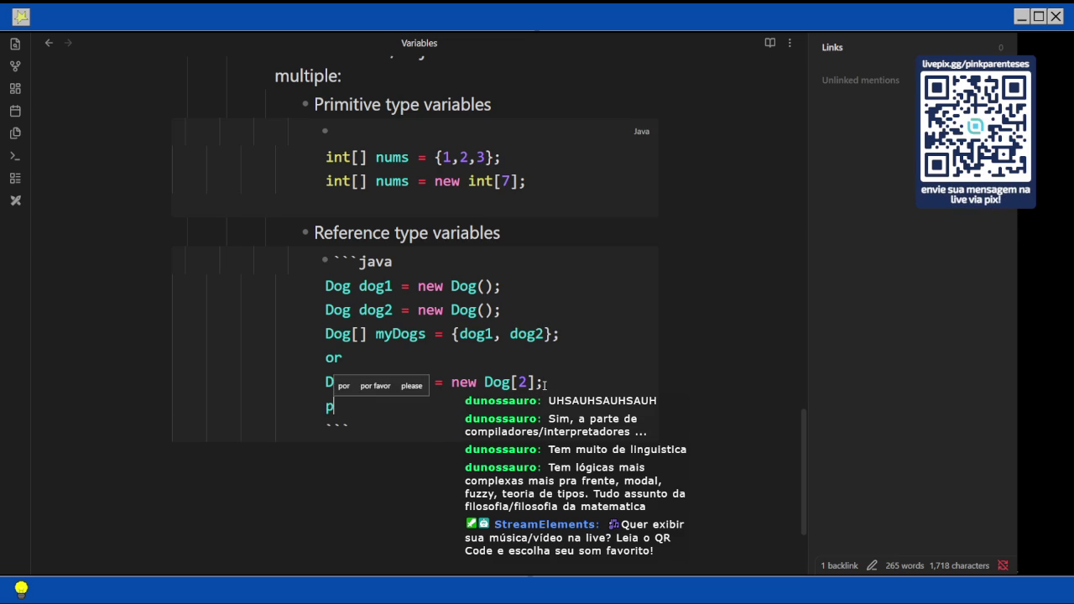
key(BackSpace)
text(myd)
key(BackSpace)
text(G)
key(BackSpace)
text(Dogs[0])
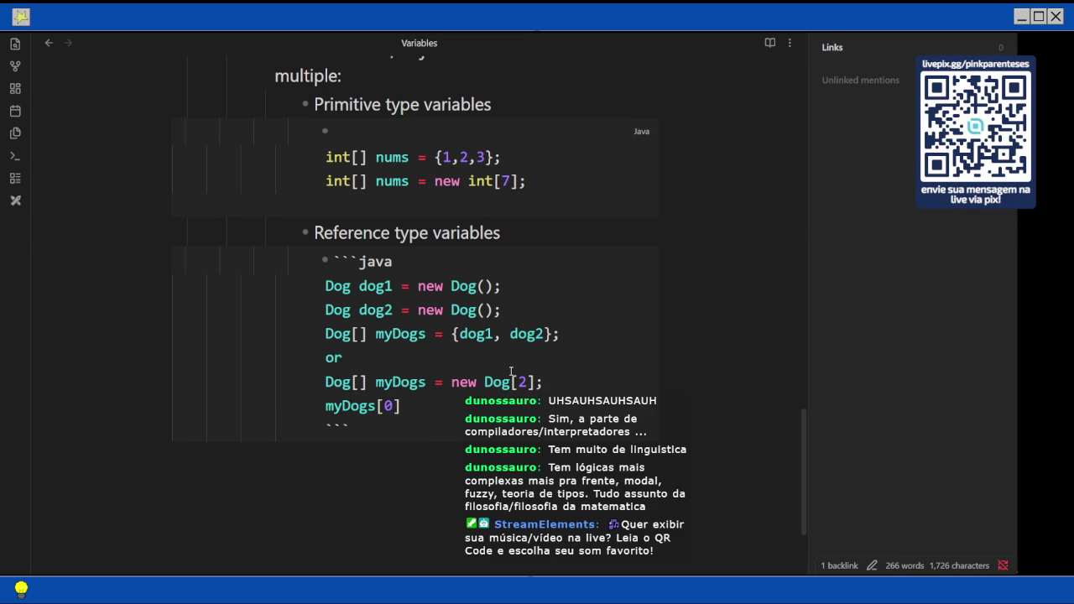
text(] = new)
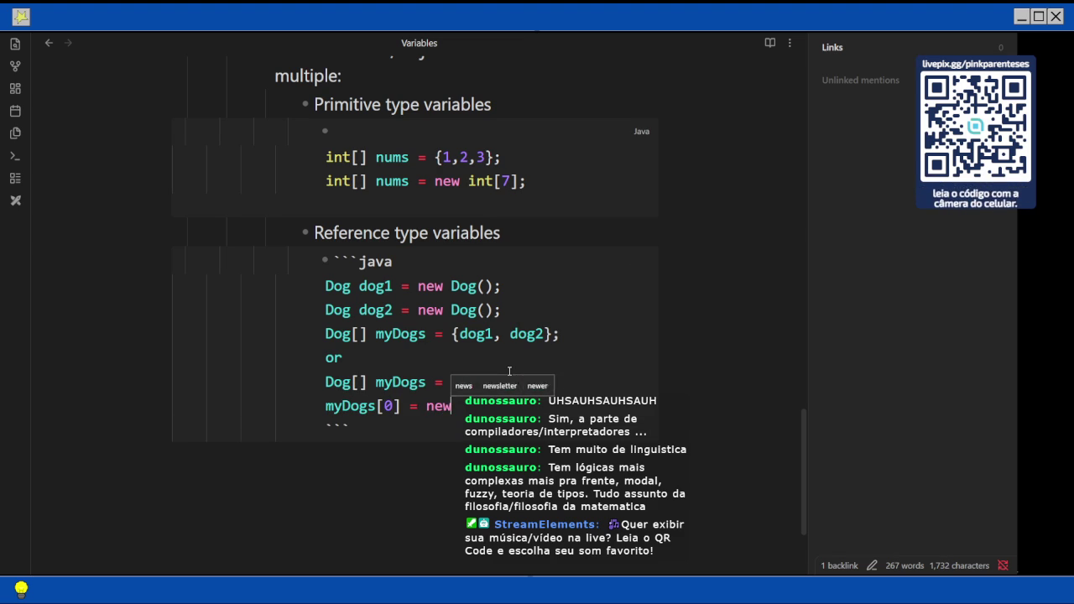
text( Dog();)
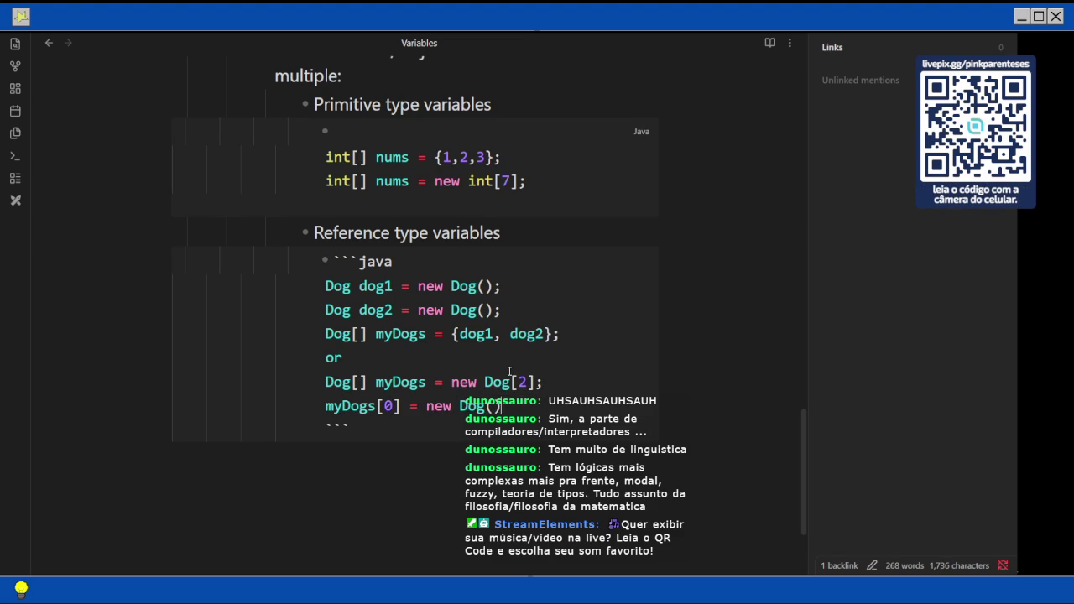
Duplicate the myDogs[0] line onto a new line and delete its index 0.
key(shift+Home)
key(ctrl+c)
key(End)
key(Return)
key(ctrl+v)
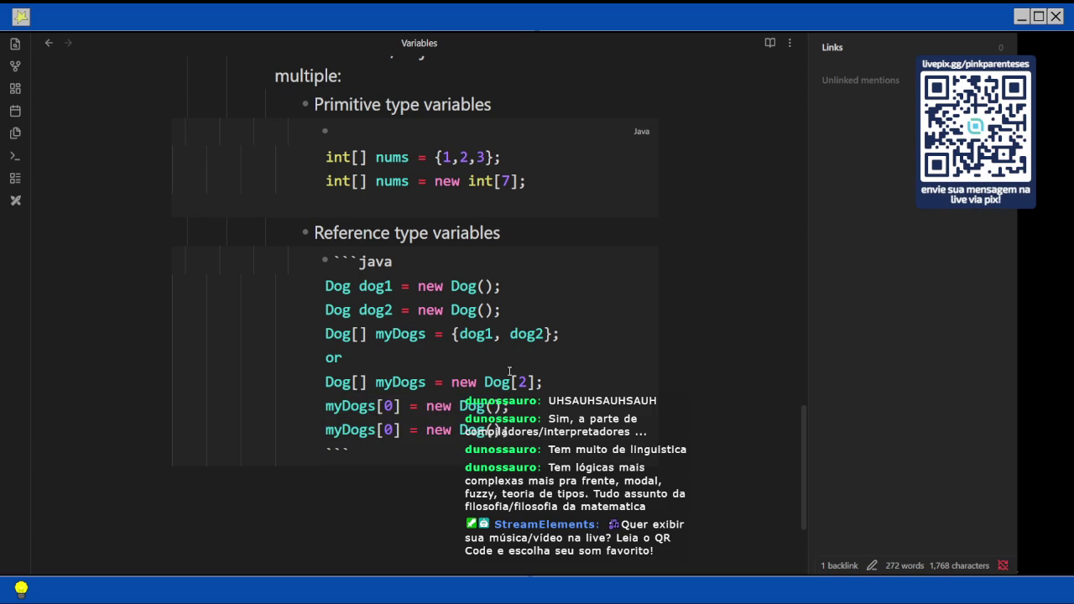
key(Left)
key(Left)
key(Left)
key(BackSpace)
Finish the copied line as myDogs[1] = new Dog(); and return to the Java PDF.
text(1)
mouse_move(1016, 378)
click(999, 92)
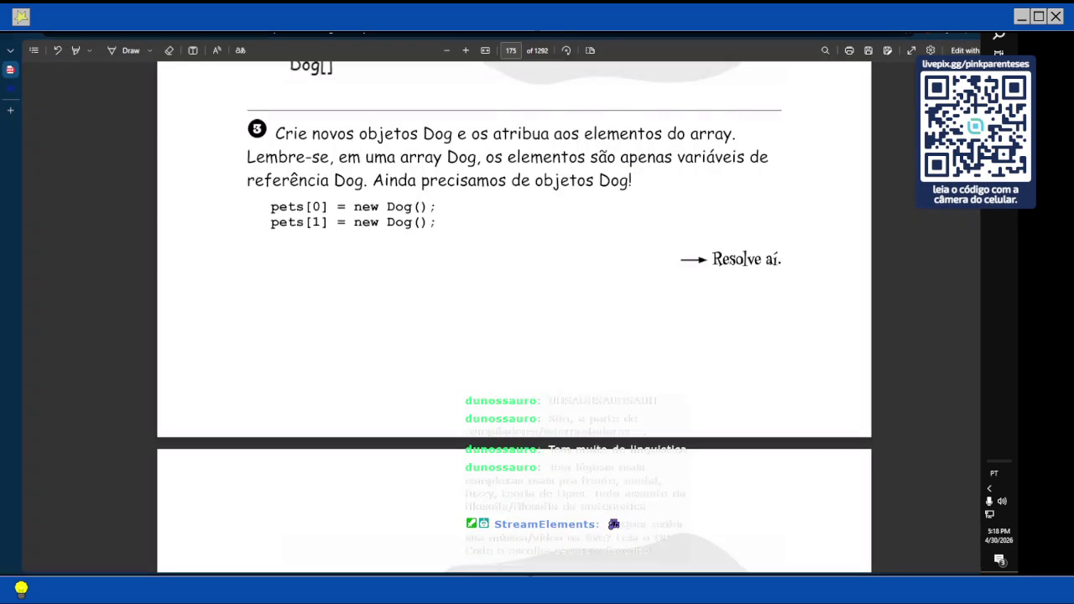
Scroll to page 176's Aponte o seu lápis box and open the pets[3] answer for editing.
scroll(635, 210, down, 1)
scroll(636, 212, up, 3)
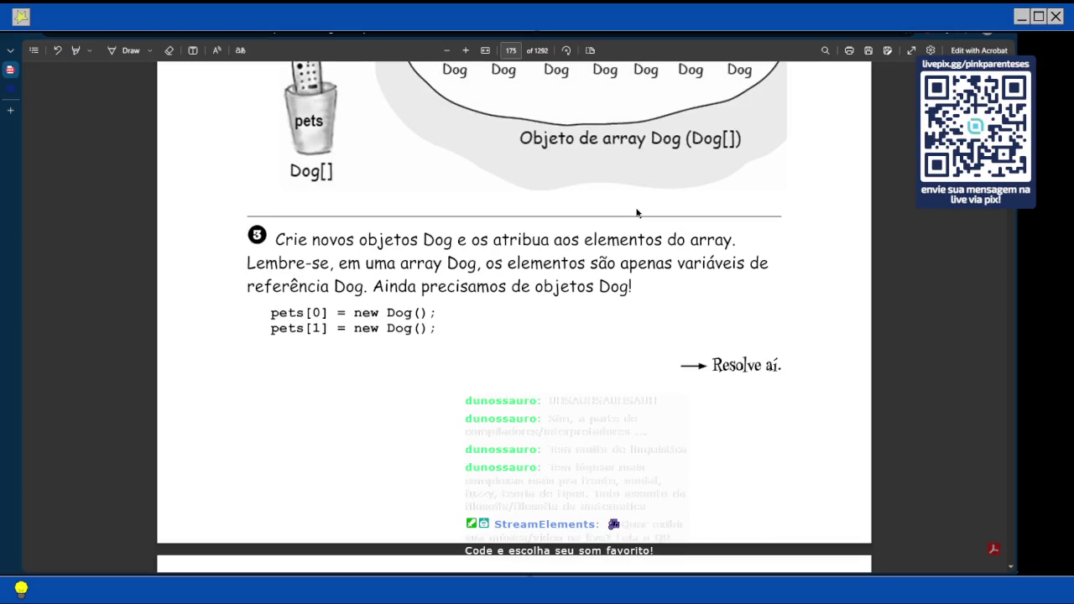
scroll(636, 212, down, 10)
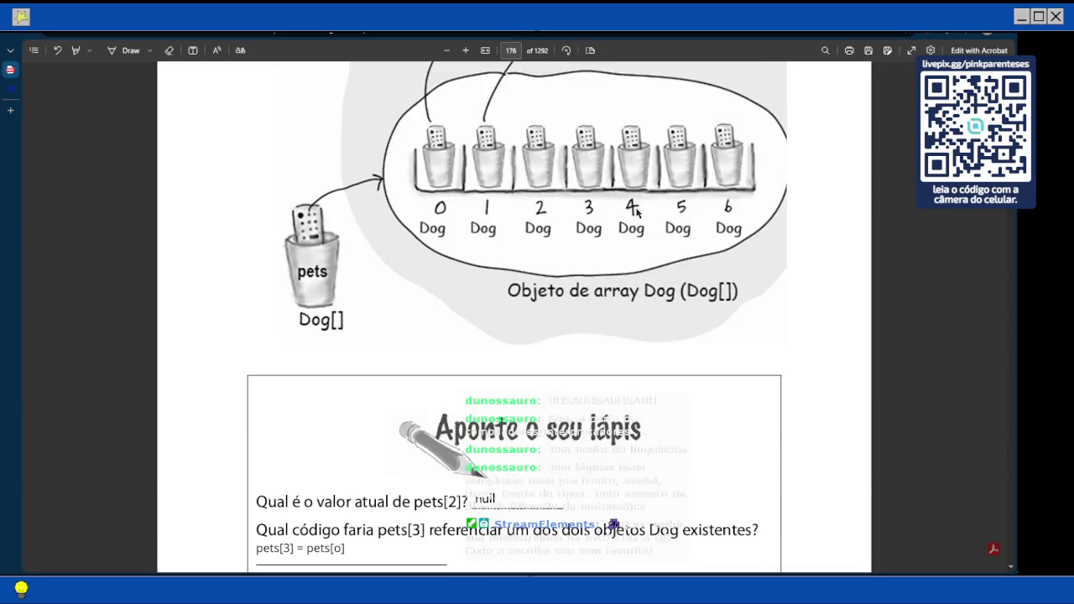
scroll(636, 213, up, 12)
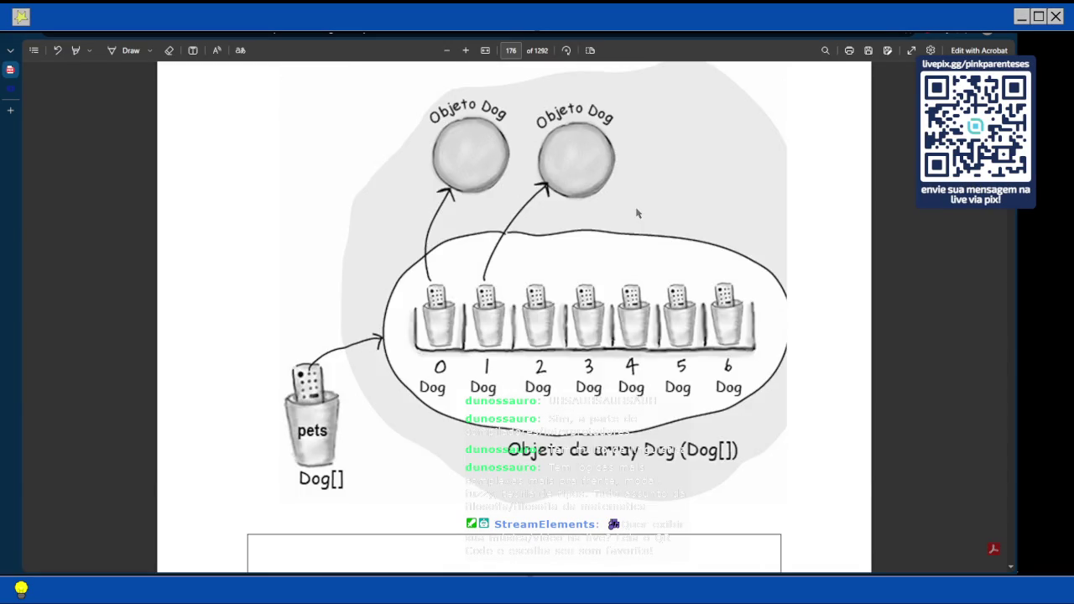
scroll(636, 212, down, 6)
scroll(636, 213, up, 2)
scroll(636, 212, up, 1)
scroll(636, 212, down, 3)
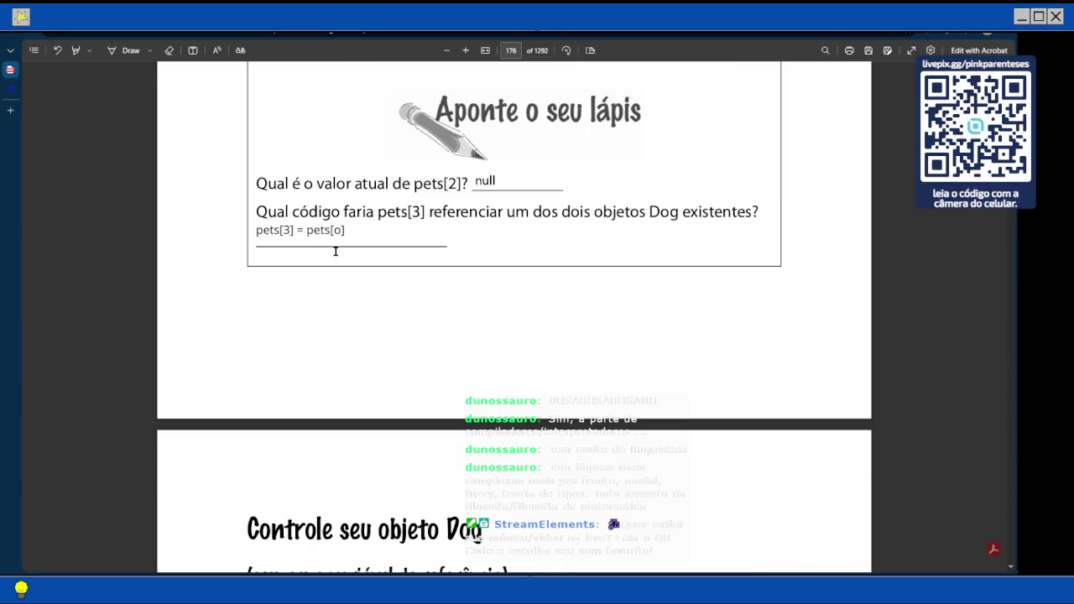
click(340, 235)
Fix the pets[3] answer to read pets[3] = pets[1]; with a trailing semicolon.
click(285, 241)
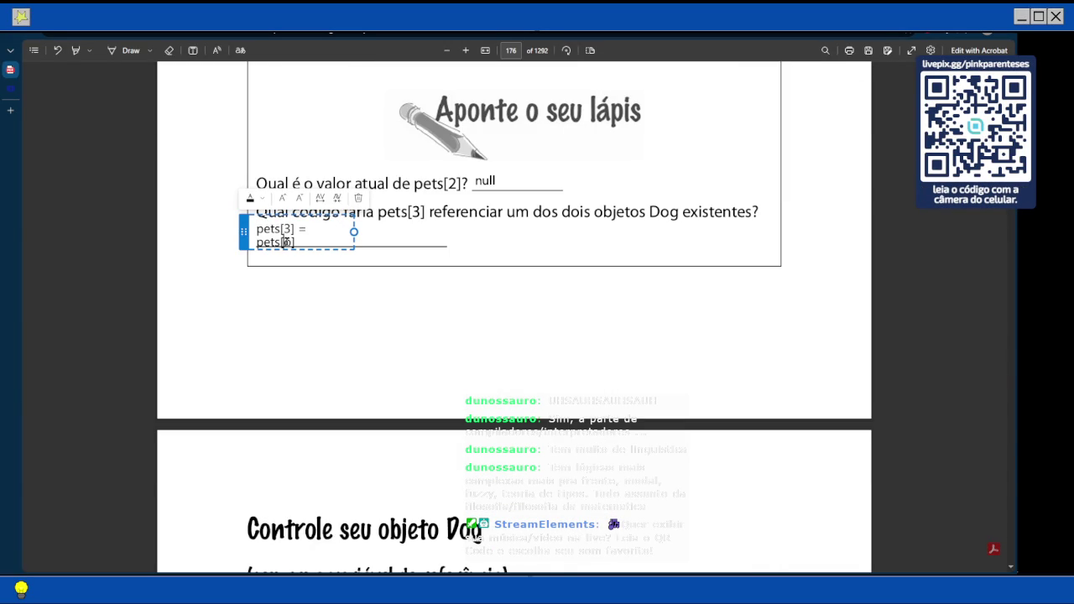
key(Delete)
text(1)
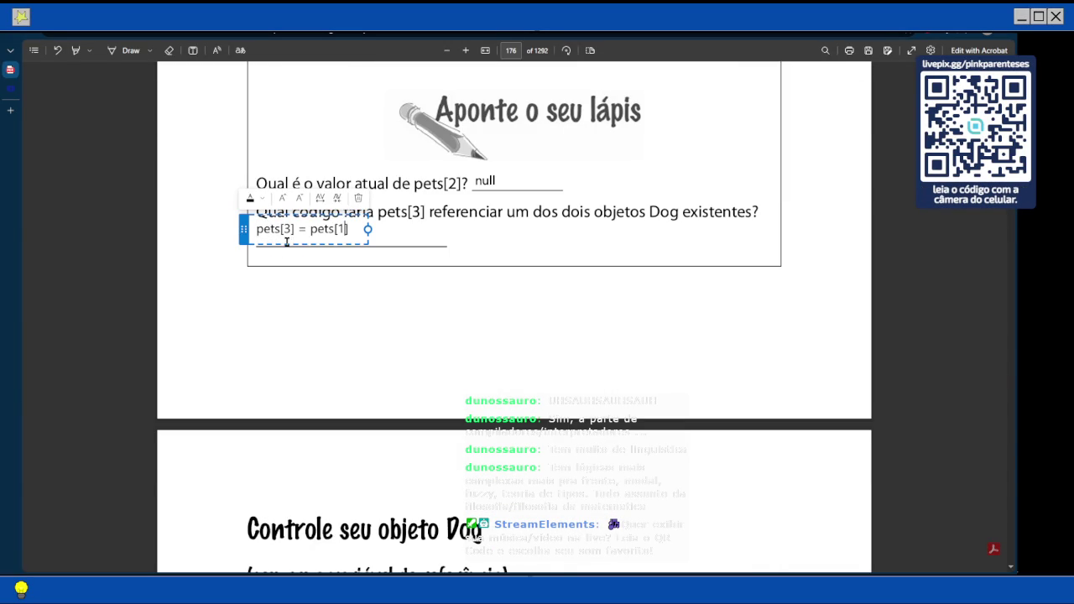
click(366, 216)
click(349, 230)
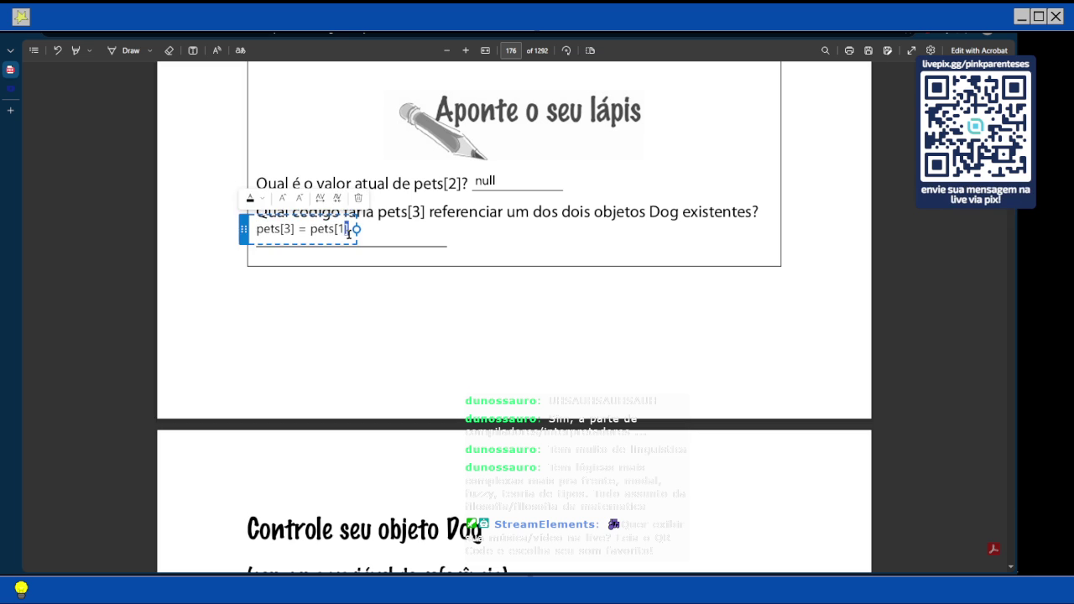
text(;)
click(428, 291)
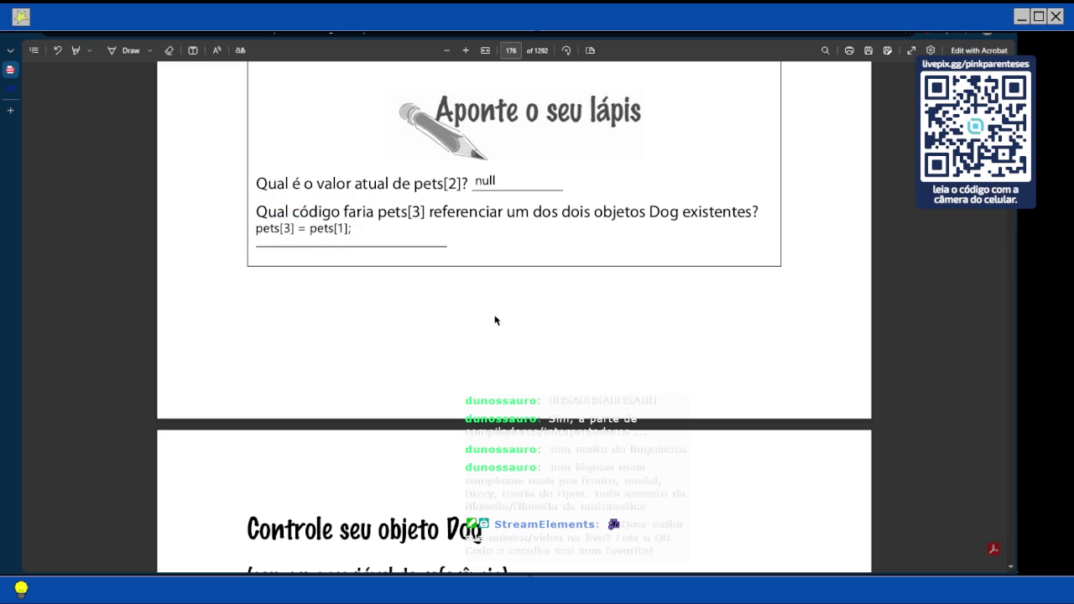
scroll(496, 320, down, 3)
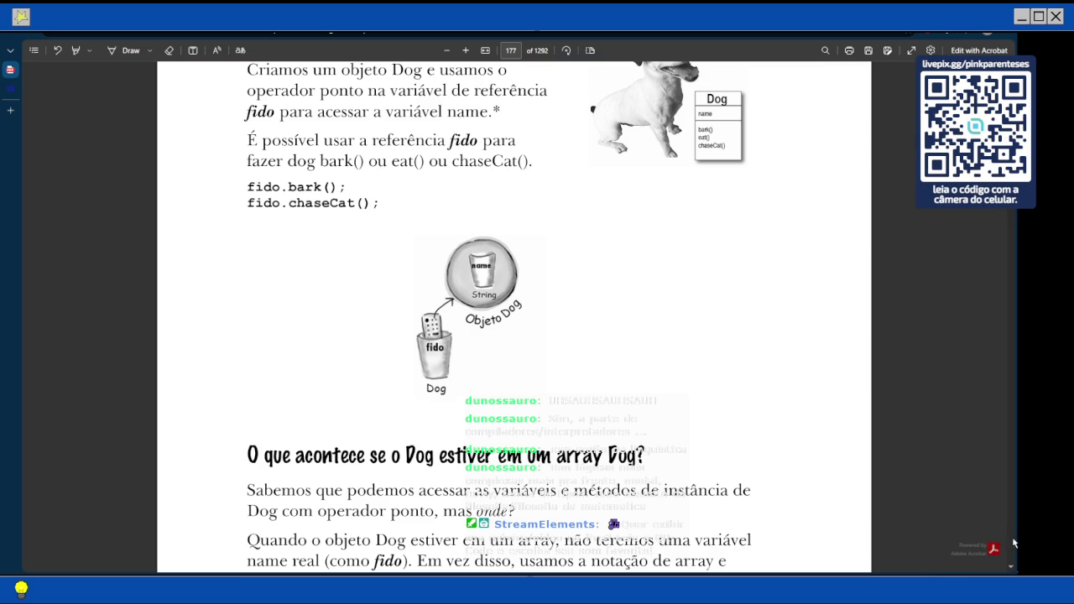
Scroll page 177 to show the myDogs code from Dog[] myDogs = new Dog[3]; to myDogs[0].bark();.
scroll(724, 294, down, 3)
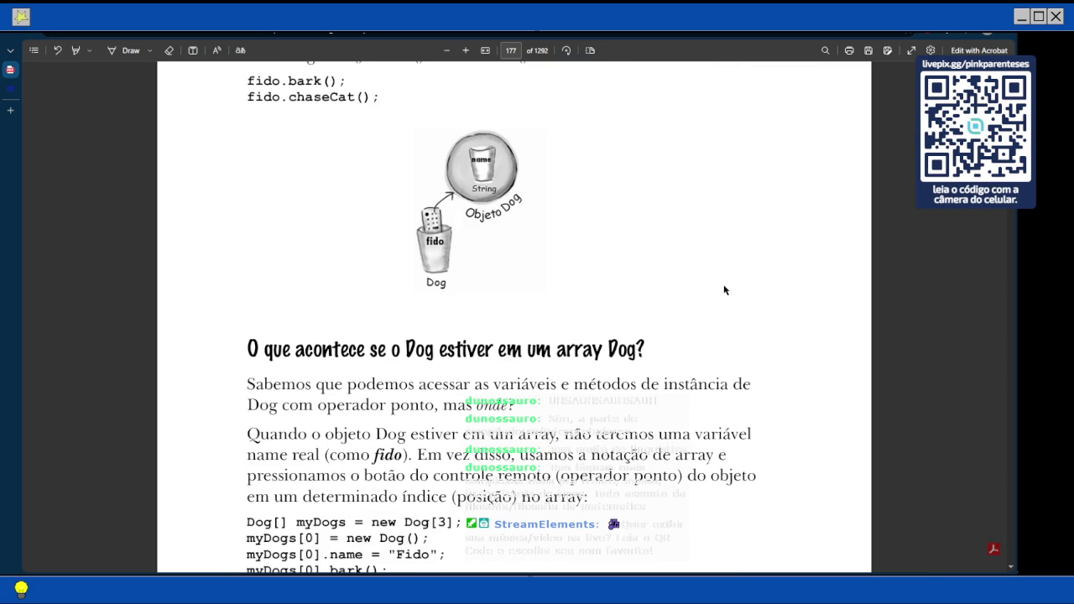
scroll(725, 282, down, 1)
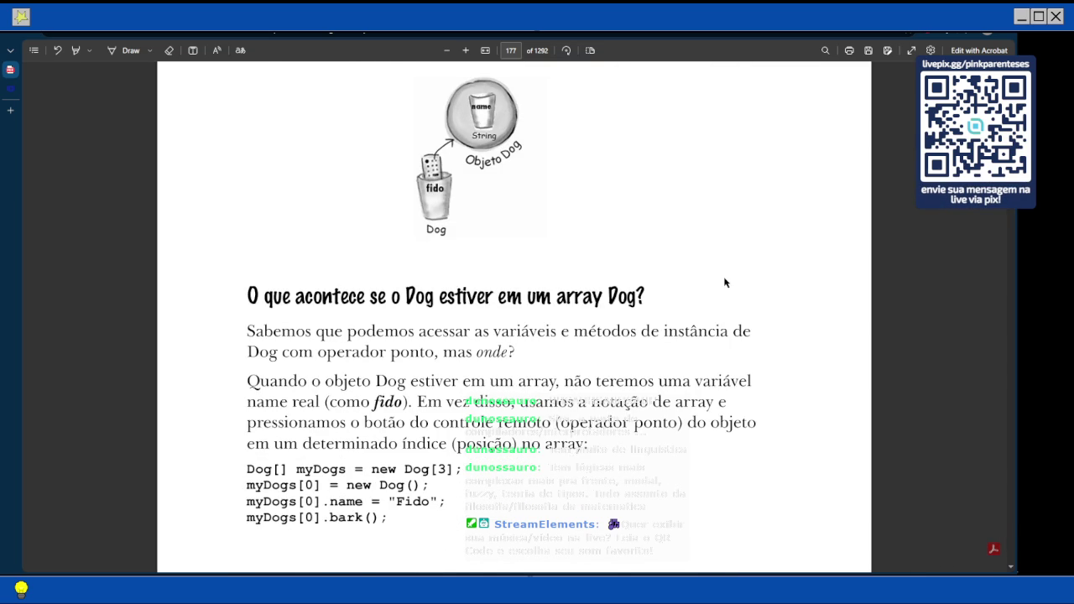
scroll(707, 283, up, 3)
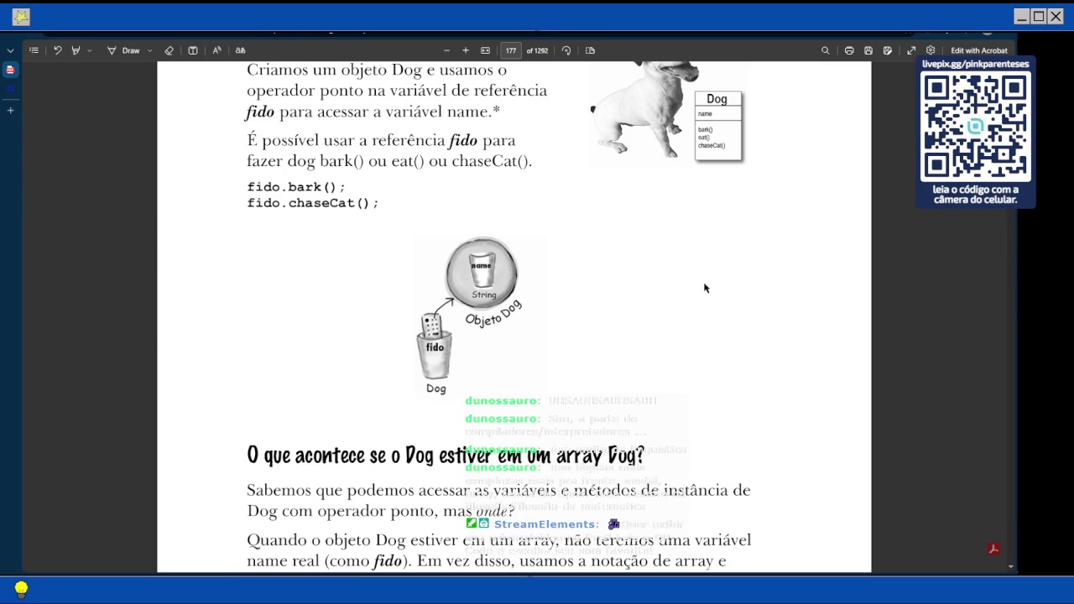
scroll(704, 288, down, 2)
scroll(704, 288, up, 3)
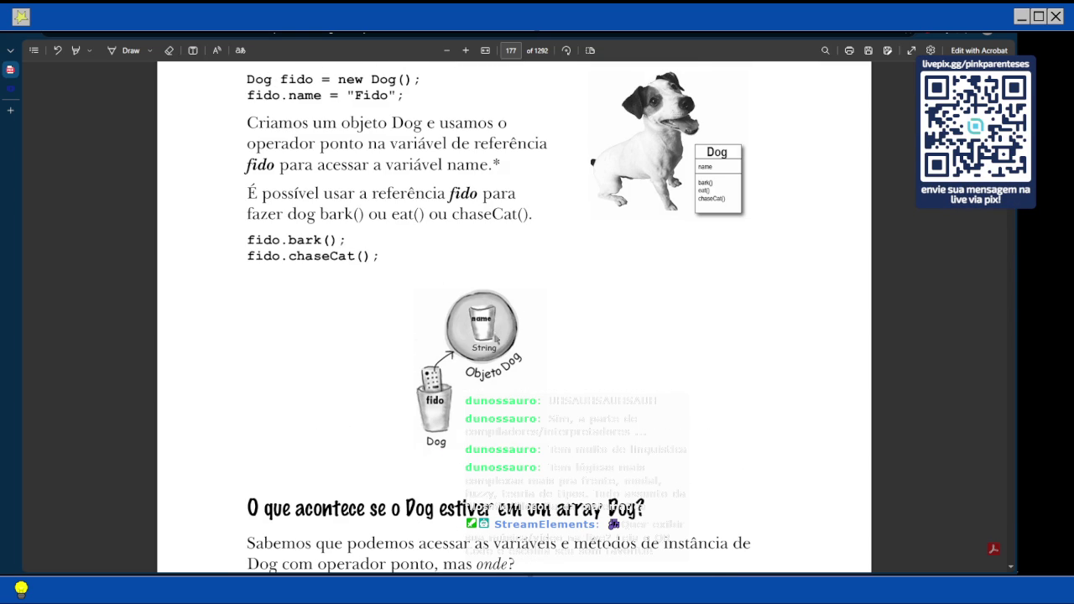
scroll(496, 339, down, 1)
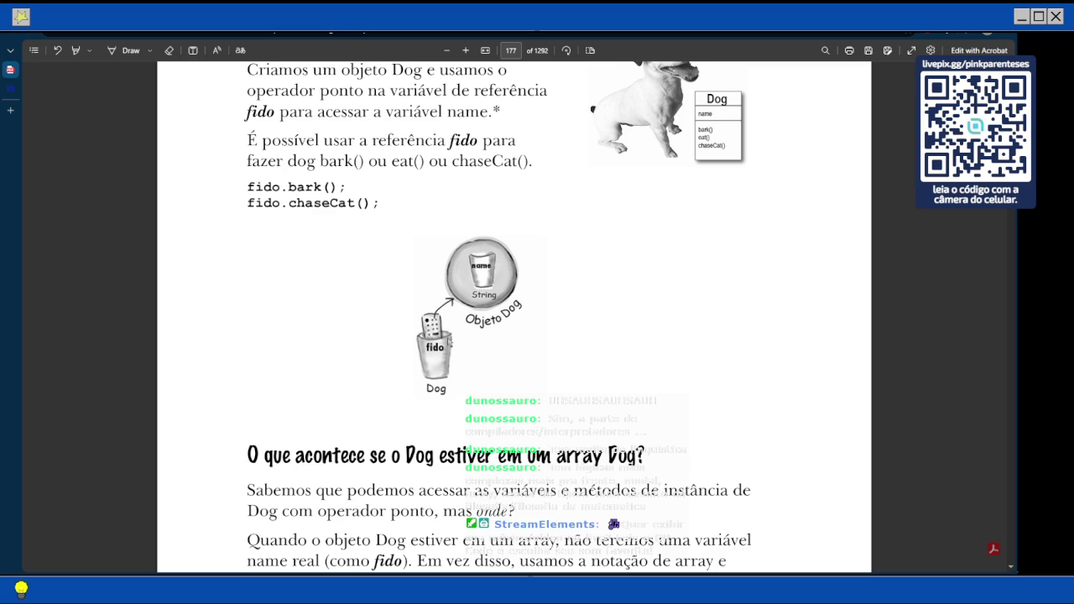
scroll(483, 317, down, 1)
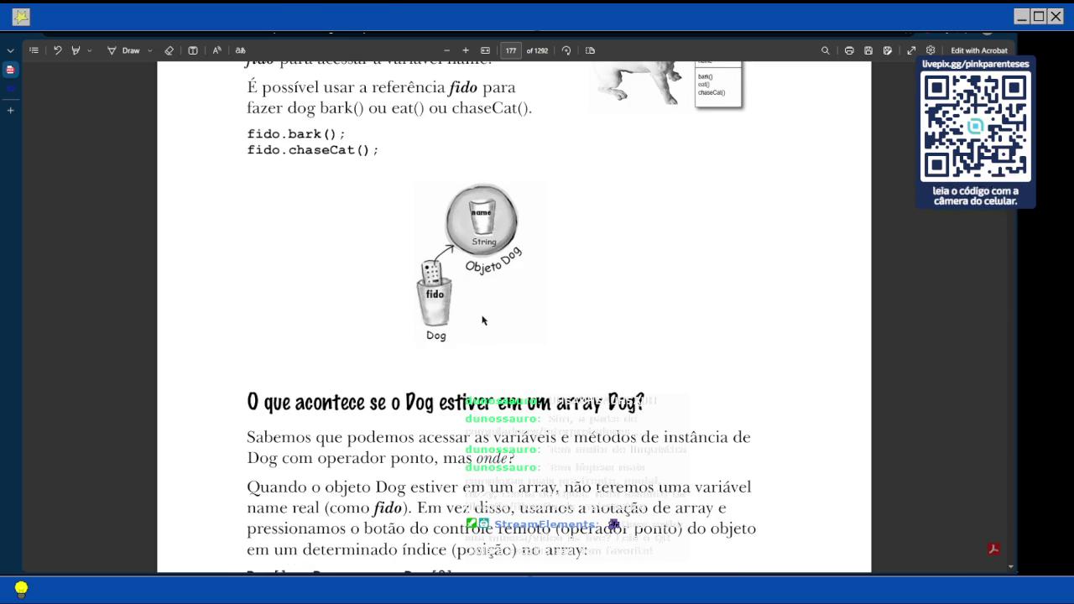
scroll(483, 319, down, 1)
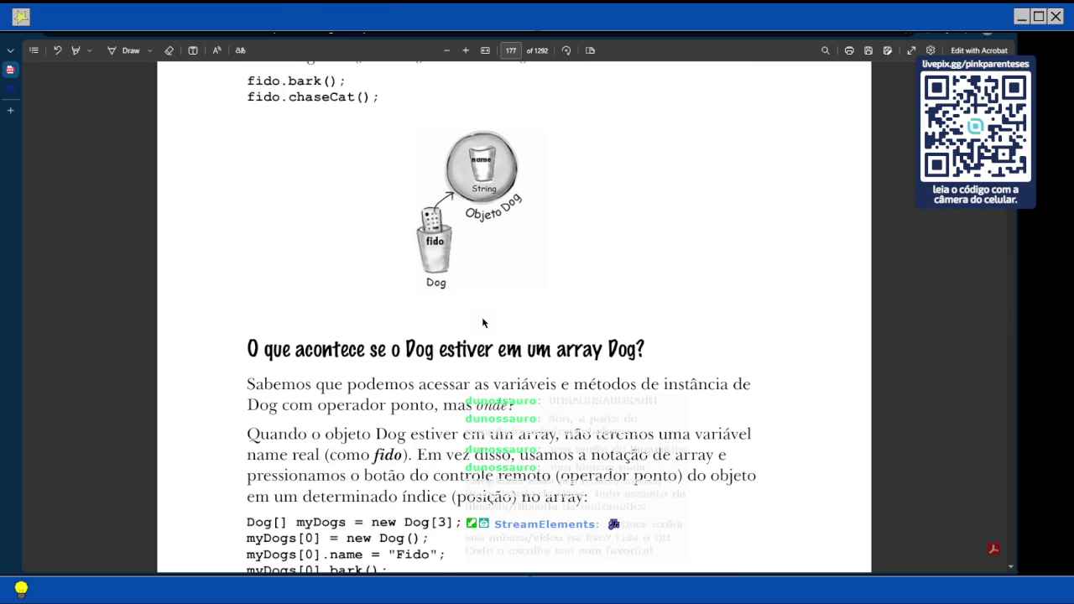
scroll(483, 323, down, 2)
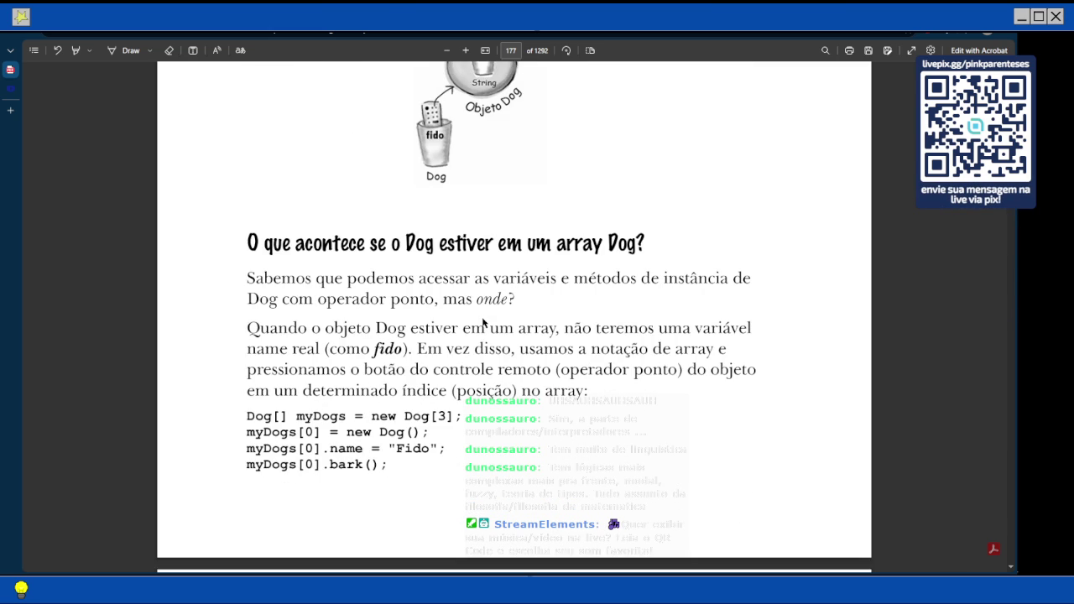
Scroll down to page 178's 'Para o Java, o tipo importa.' box on compatible array types.
scroll(484, 322, down, 1)
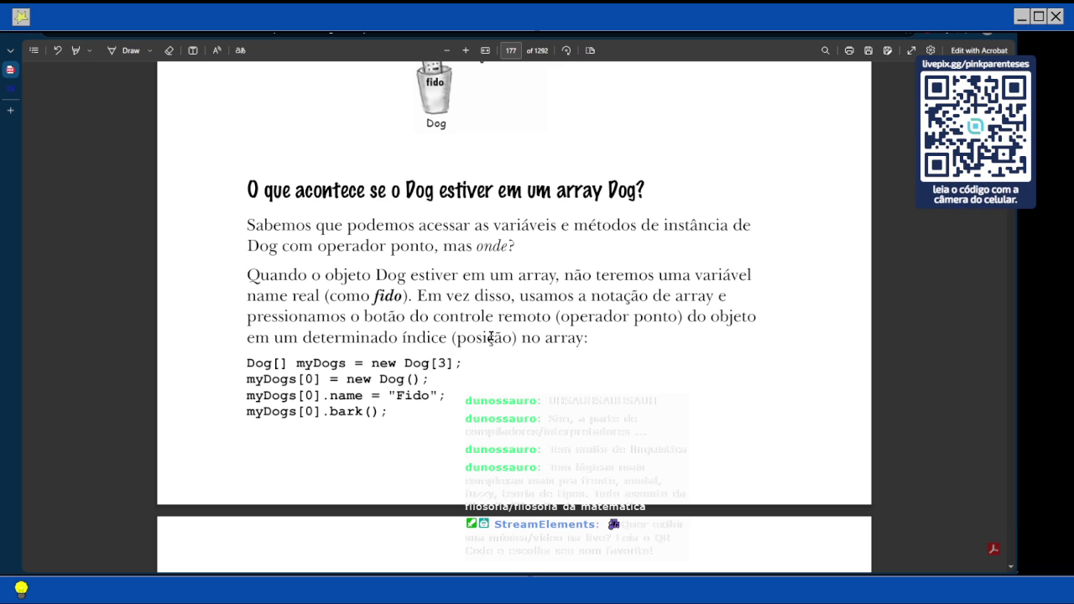
scroll(418, 318, down, 3)
scroll(418, 318, down, 2)
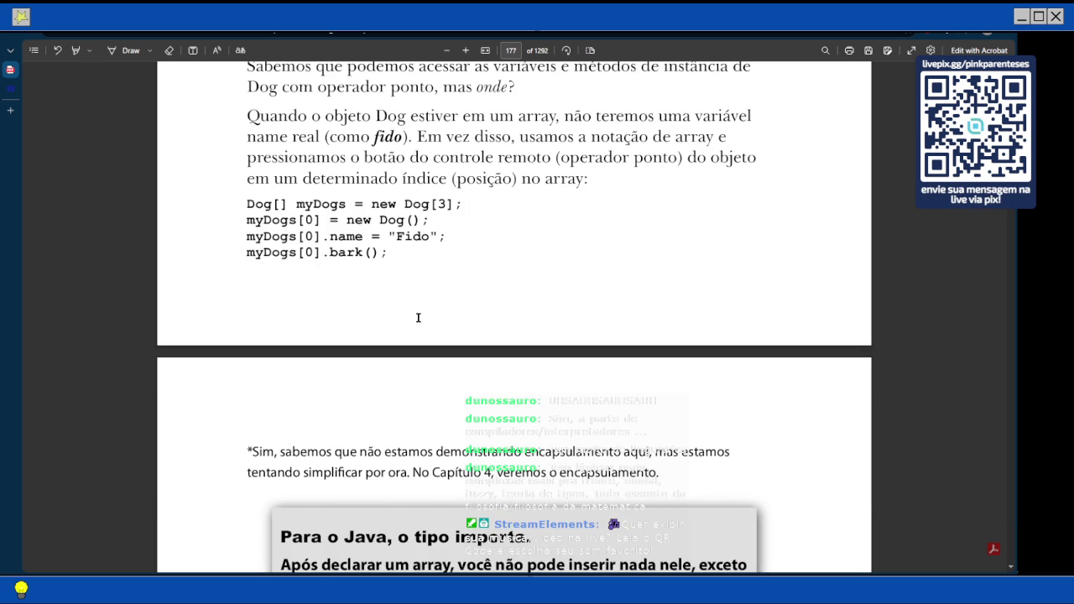
scroll(501, 288, up, 2)
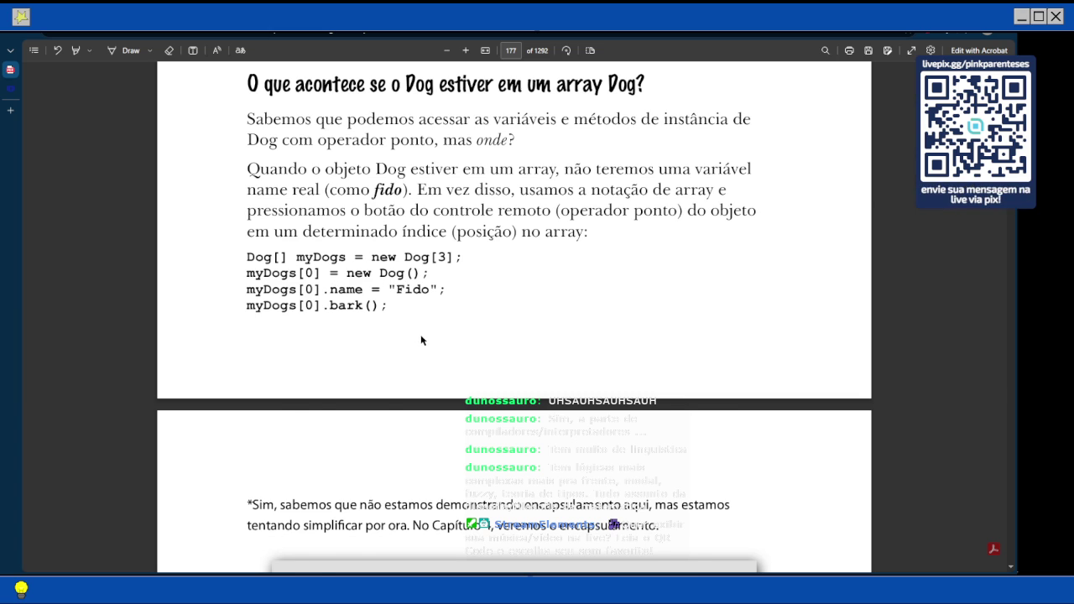
scroll(421, 340, down, 5)
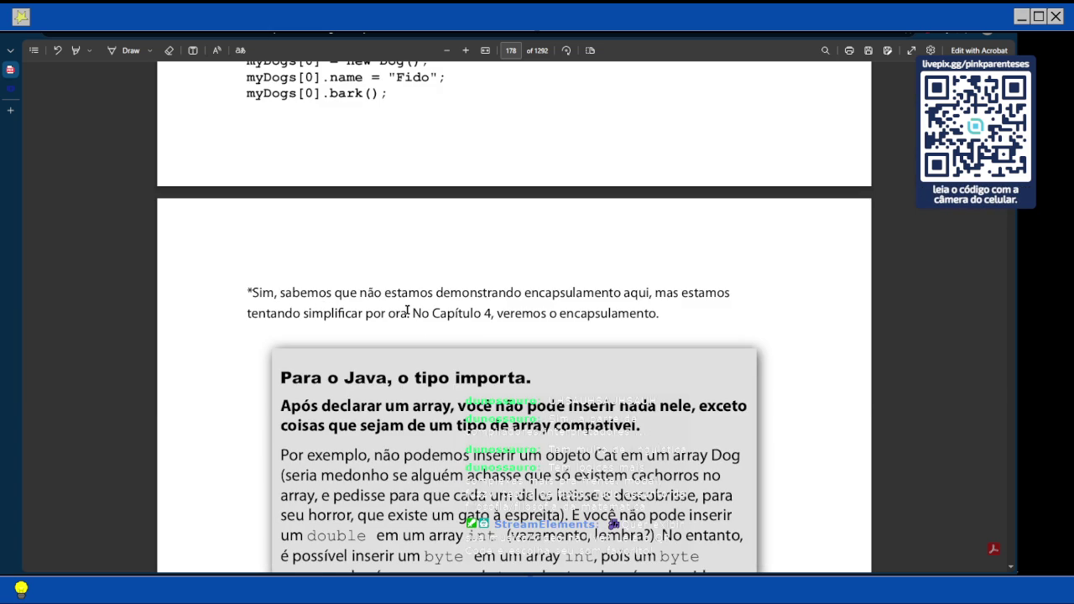
scroll(481, 304, down, 1)
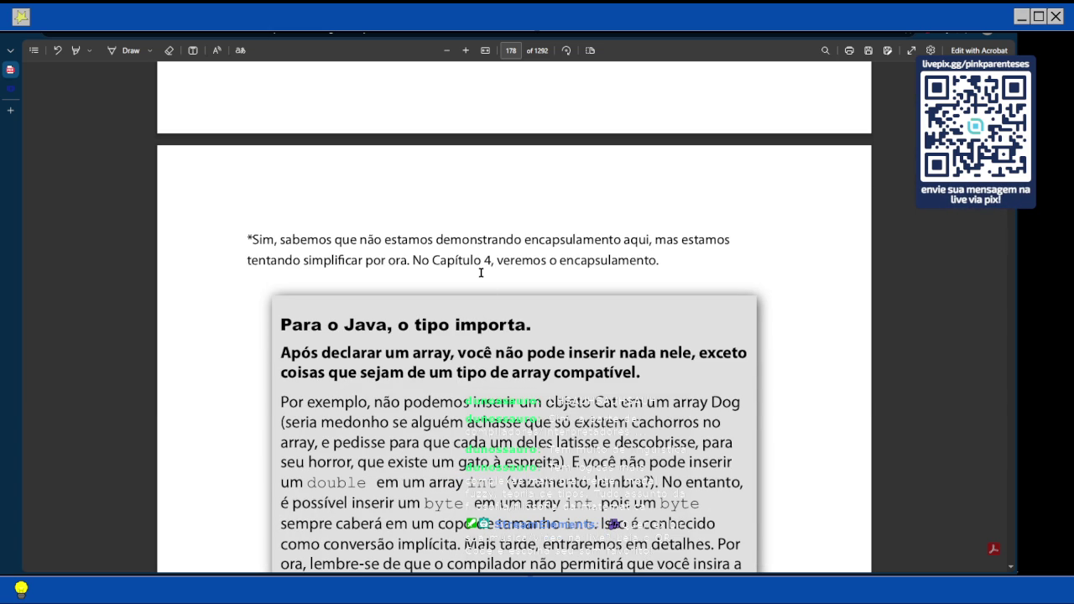
scroll(481, 273, down, 3)
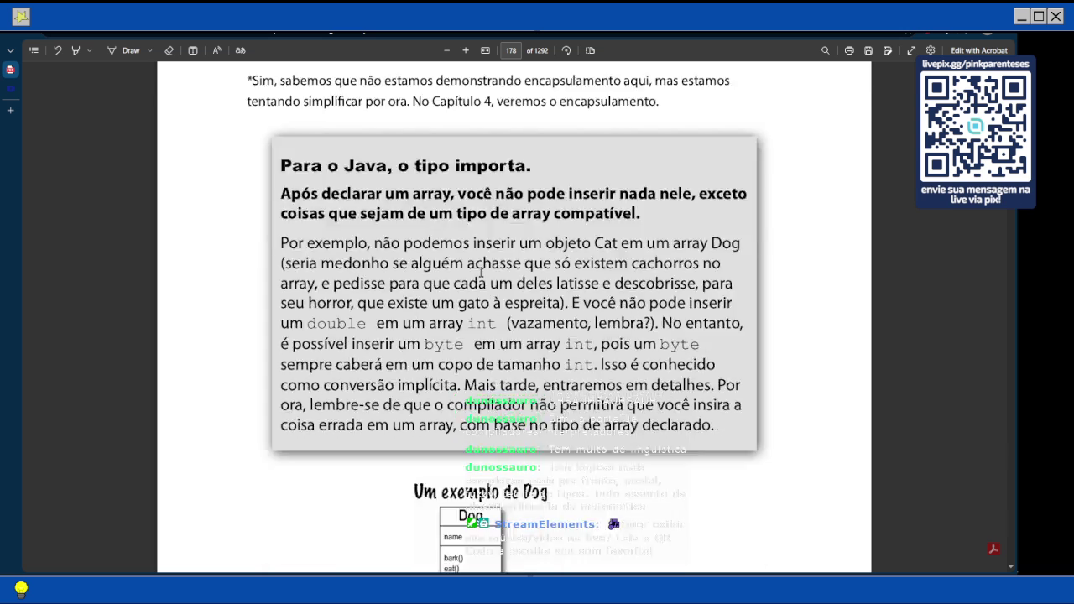
scroll(480, 272, up, 2)
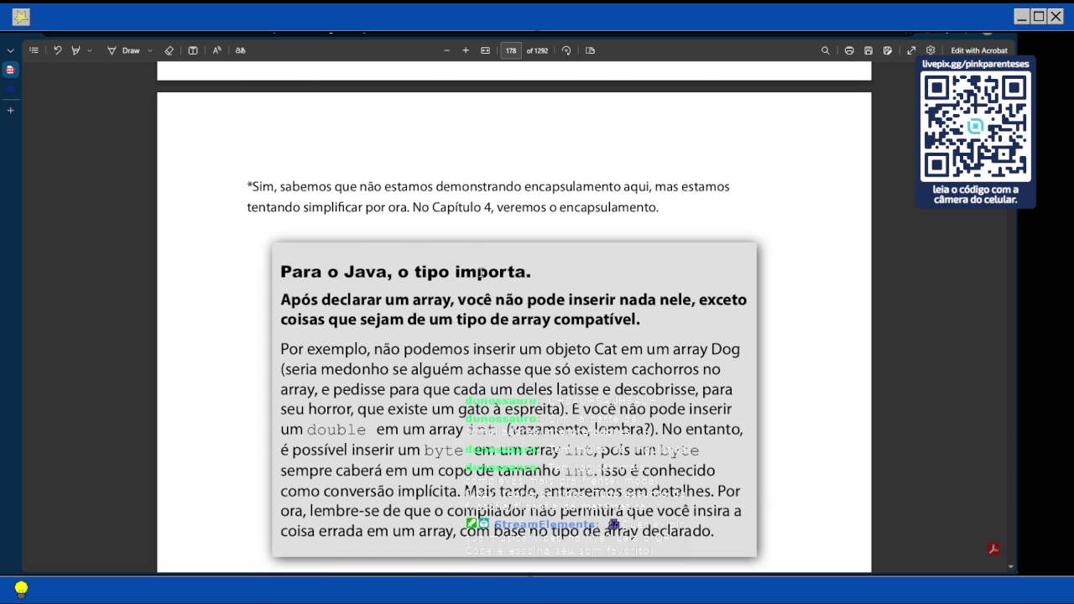